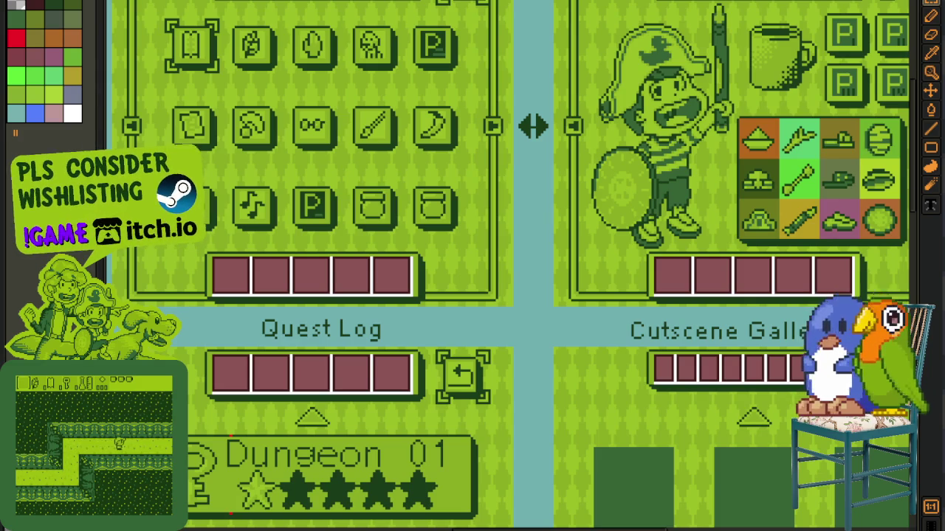
Type 'let brb', then switch to TikTok's video grid with 'You may like' suggestions
text(let brb)
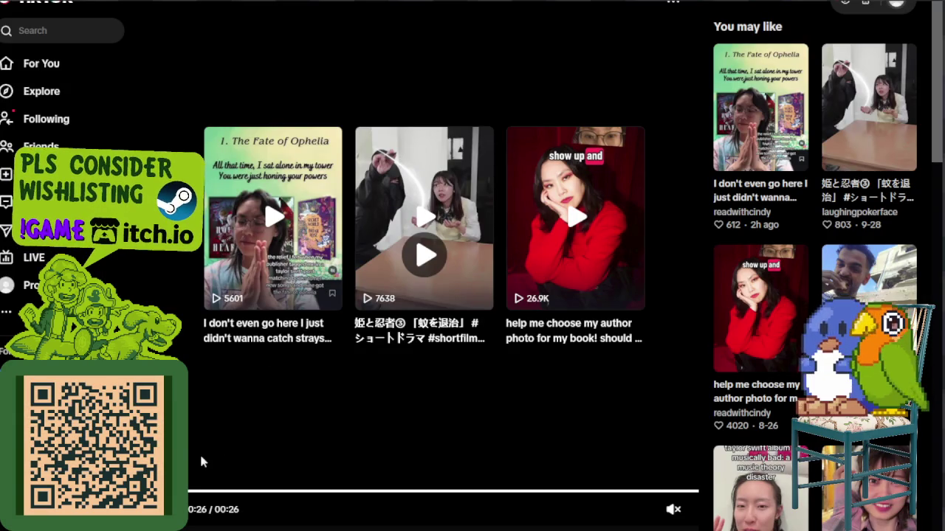
Replay the sleeping-beauty retelling from the start, toggling its sound and pausing it twice
click(204, 483)
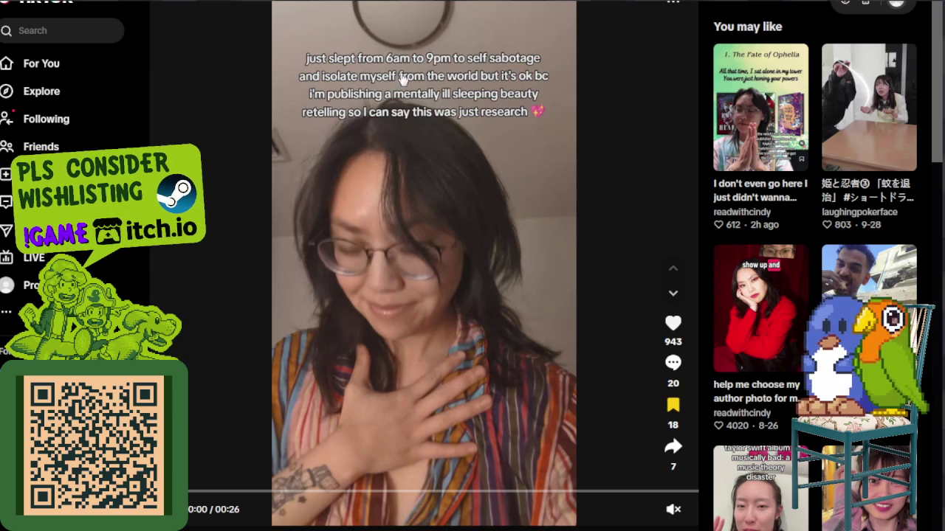
click(438, 252)
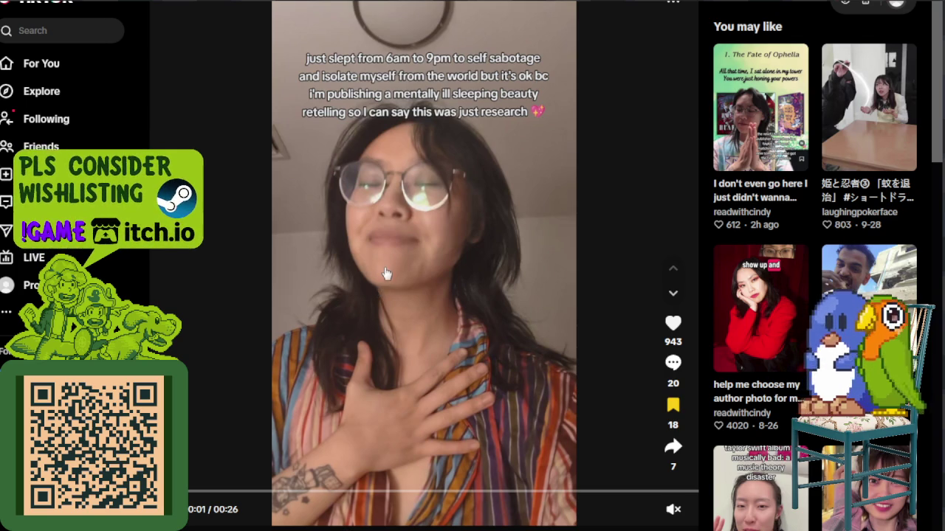
click(209, 493)
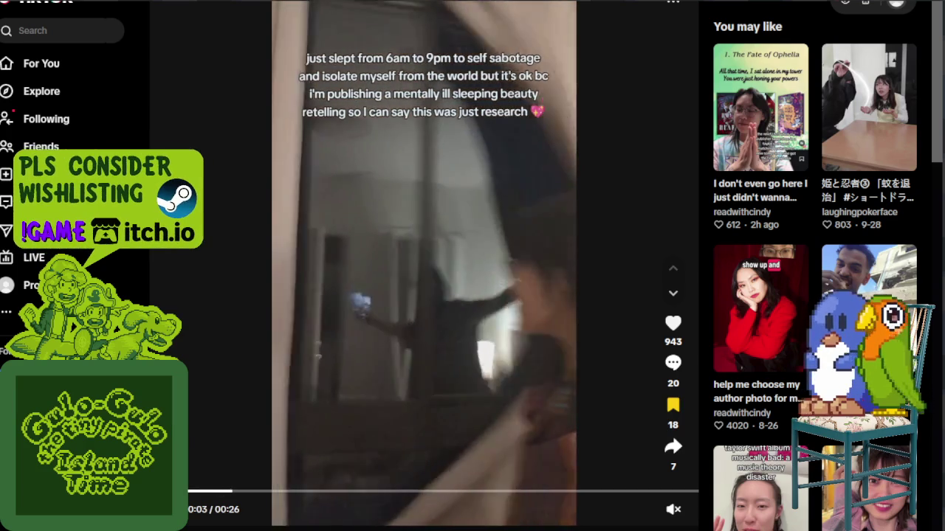
click(673, 509)
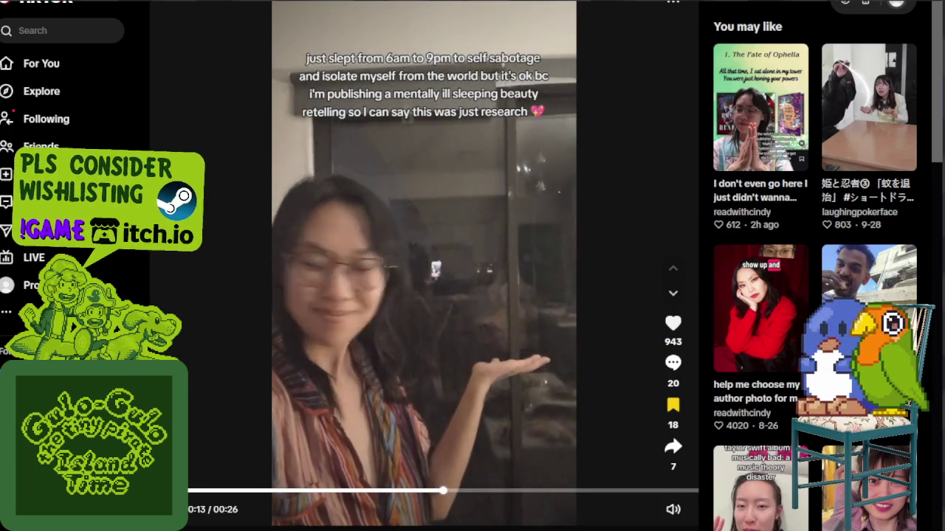
key(space)
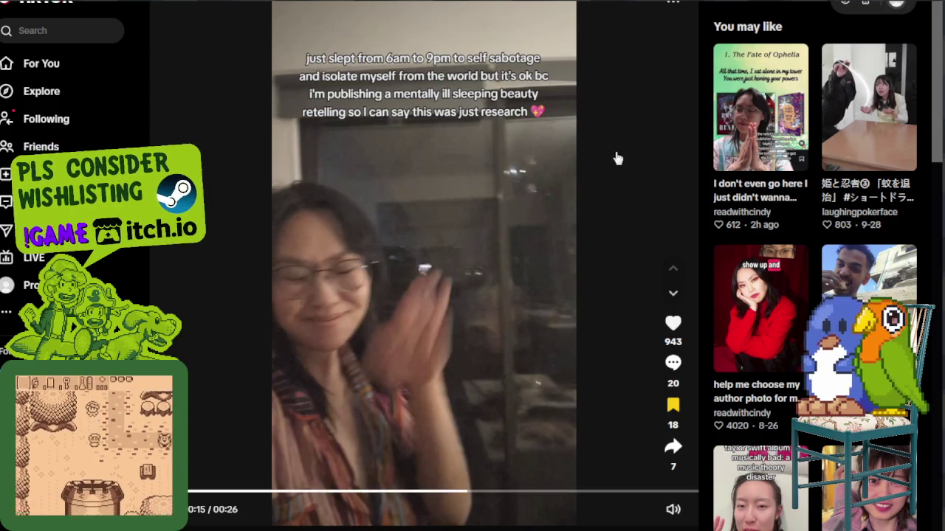
mouse_move(424, 296)
click(672, 510)
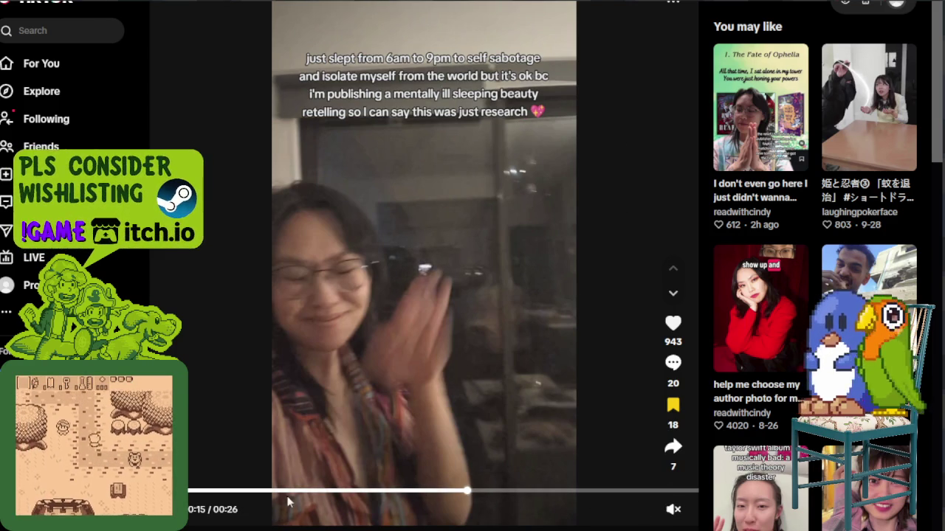
key(space)
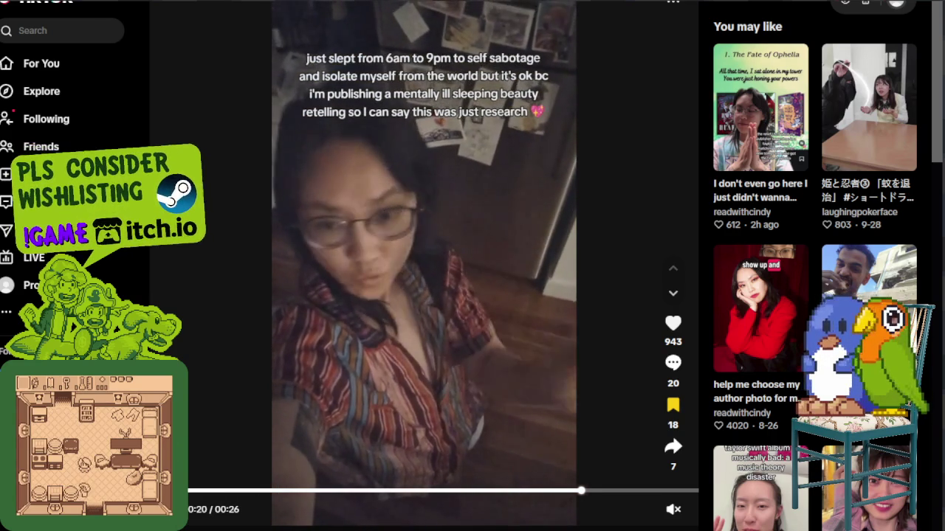
click(463, 332)
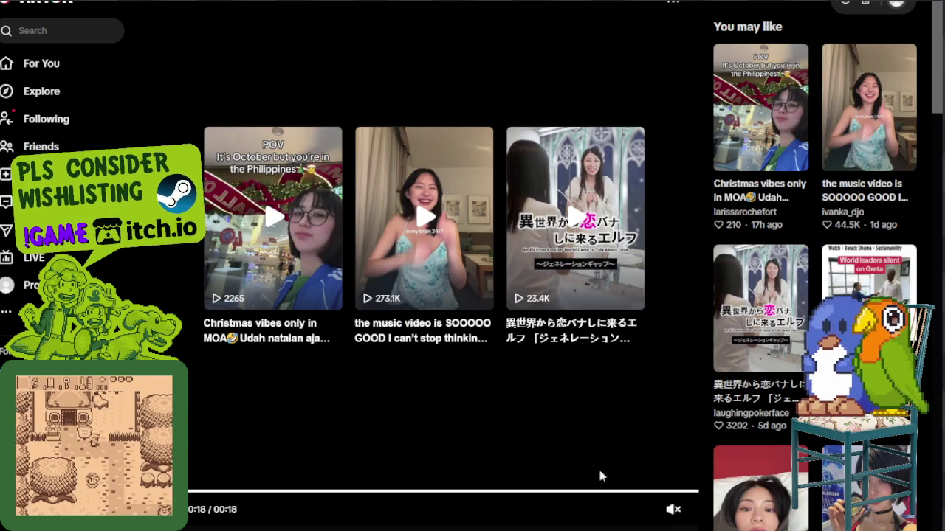
Unmute the finished Bayonetta video and scroll through its caption and comments
click(670, 509)
scroll(489, 510, down, 1)
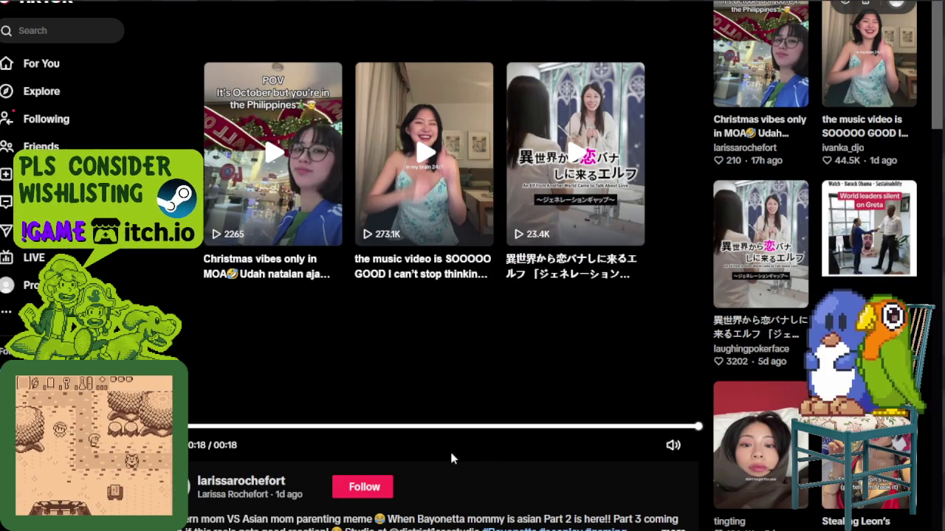
scroll(450, 450, up, 1)
scroll(466, 430, down, 1)
scroll(466, 430, down, 1)
scroll(231, 420, up, 2)
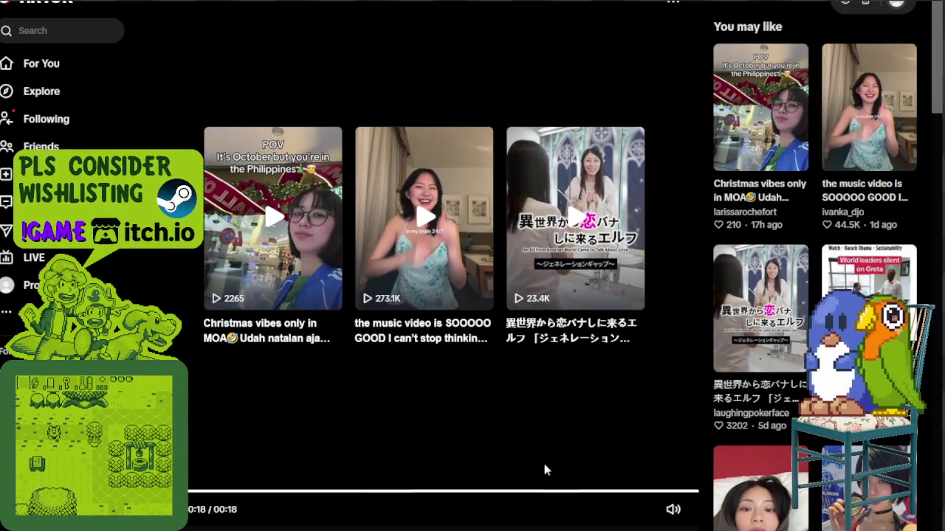
scroll(546, 467, down, 1)
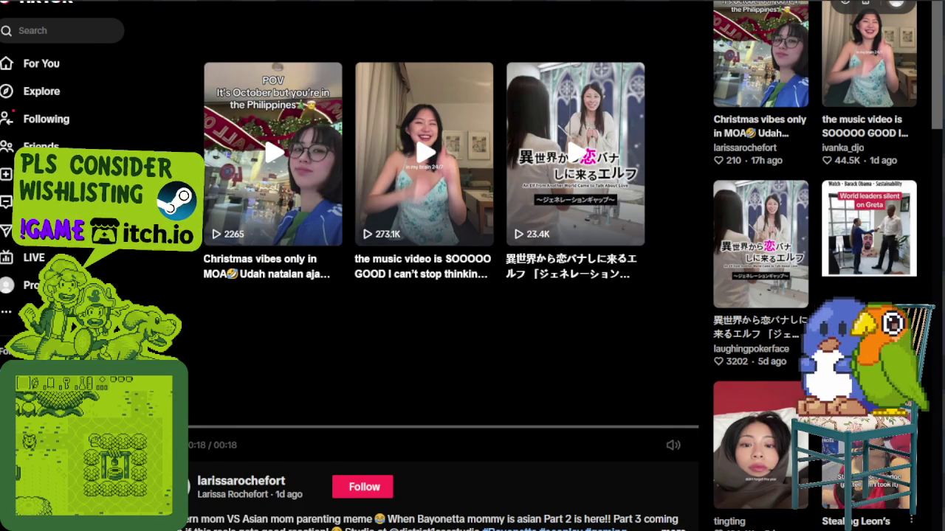
scroll(442, 295, down, 1)
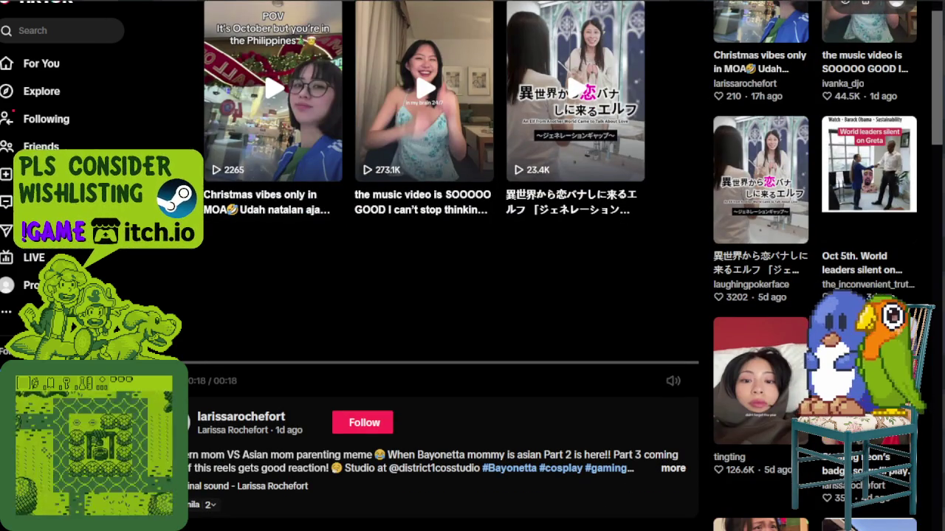
scroll(616, 380, down, 5)
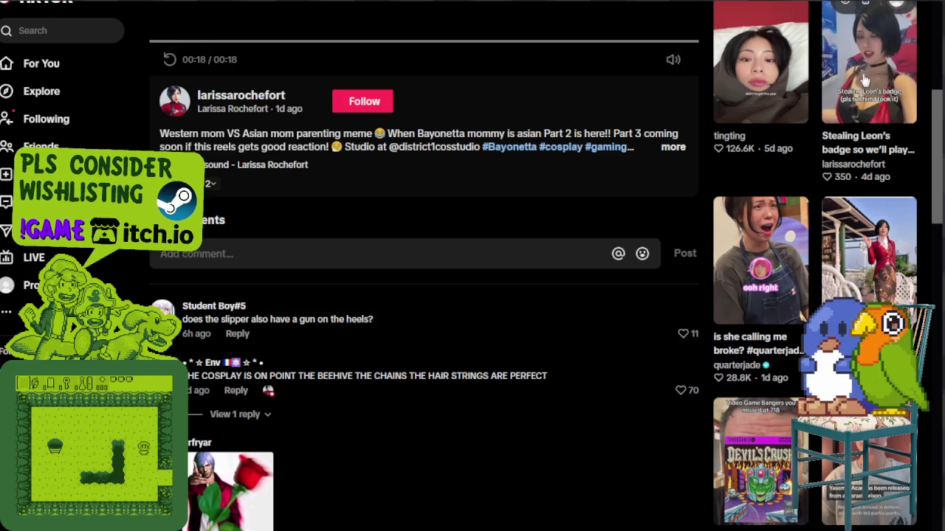
scroll(437, 222, up, 5)
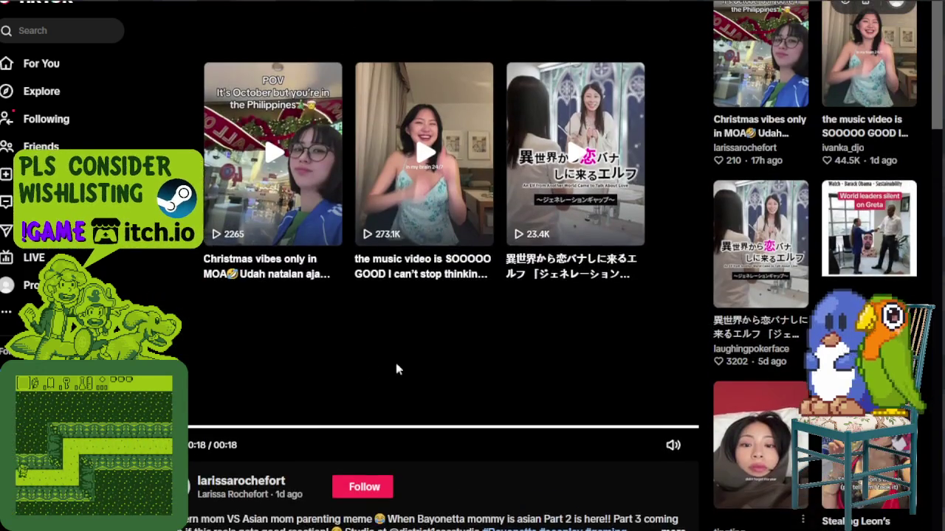
scroll(369, 369, up, 2)
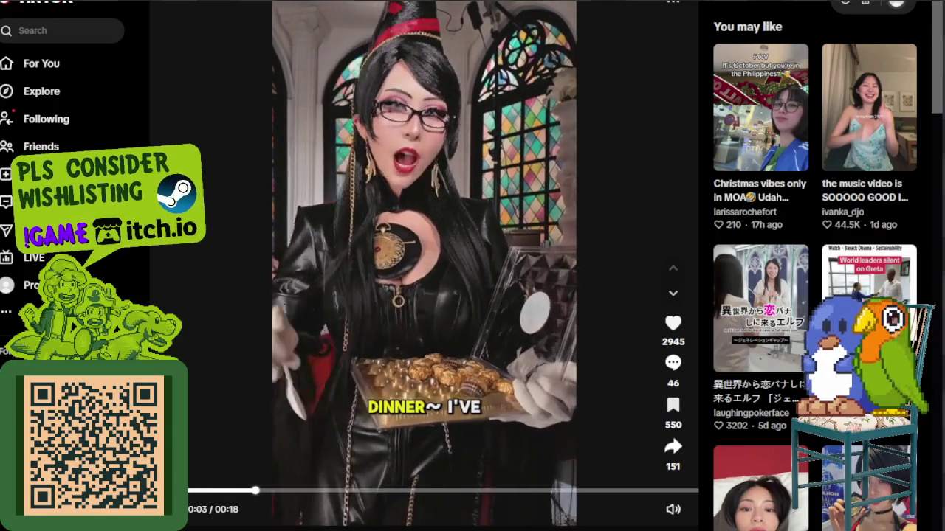
Resume the cosplay clip, hold it at 0:17, then let it play to the end
key(space)
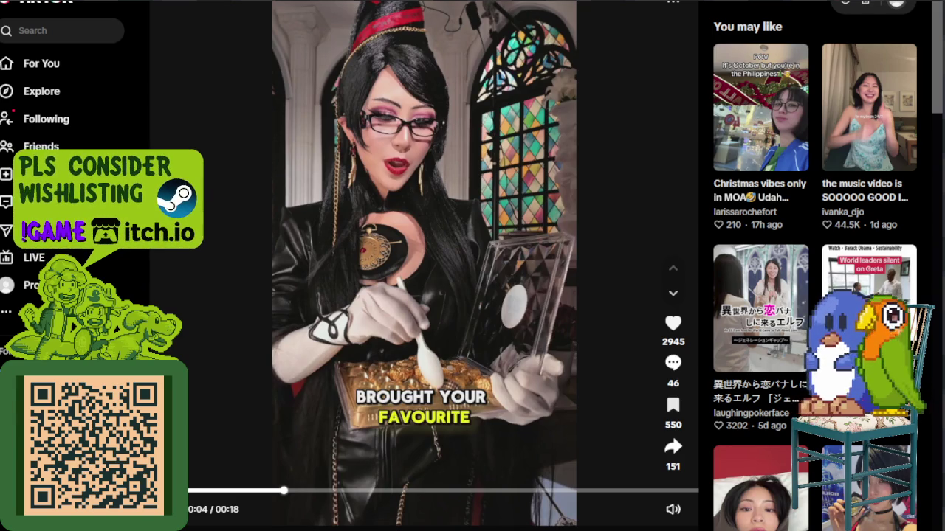
key(space)
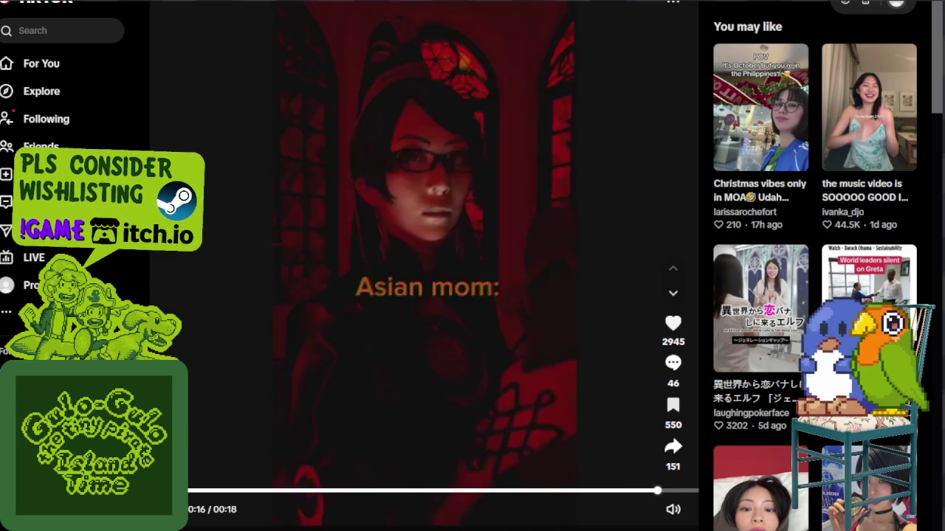
key(space)
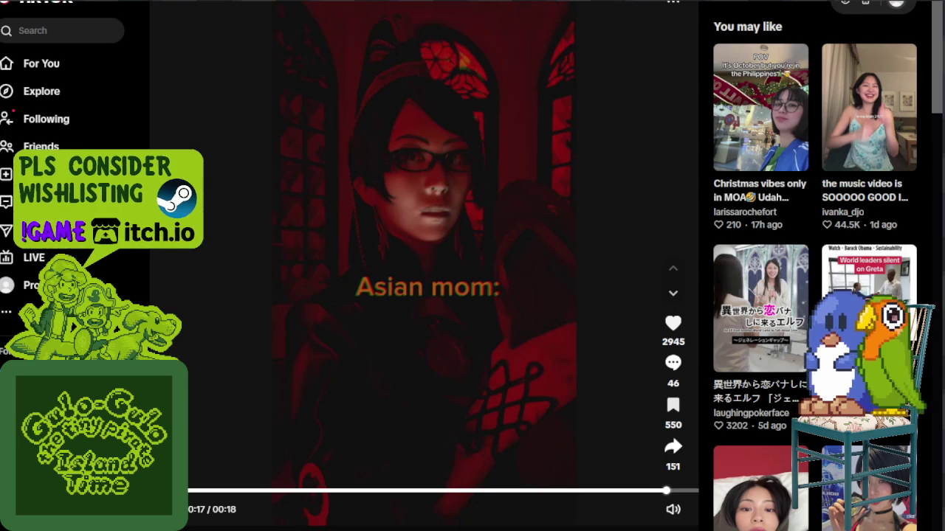
key(space)
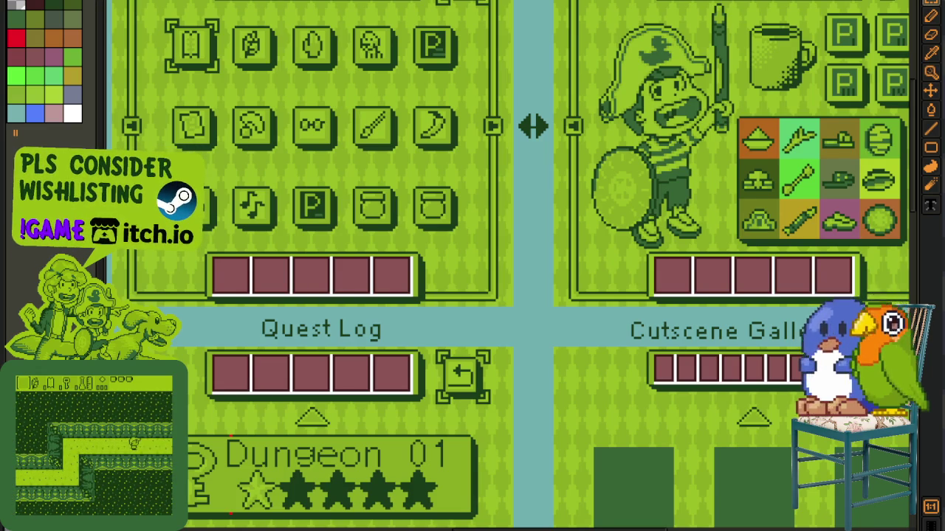
Open a starting area and flag the mines around its top and left edges
click(561, 422)
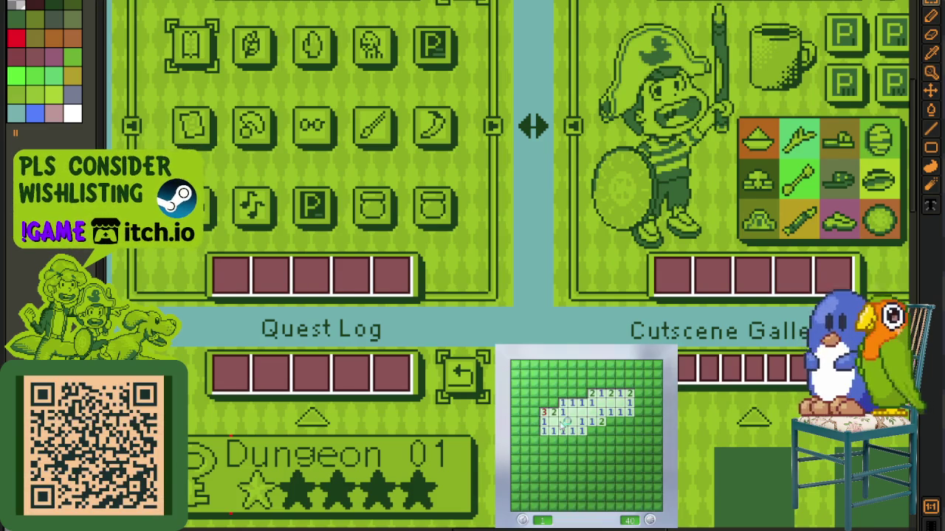
right_click(543, 401)
right_click(552, 401)
right_click(582, 393)
click(590, 384)
right_click(600, 383)
click(591, 374)
click(593, 384)
right_click(620, 393)
right_click(628, 374)
right_click(629, 363)
click(581, 384)
right_click(562, 384)
click(571, 365)
right_click(562, 374)
click(553, 374)
click(544, 384)
right_click(544, 393)
Open the large lower area and flag the mines along the right edge and column
right_click(591, 432)
right_click(611, 422)
click(615, 434)
right_click(630, 422)
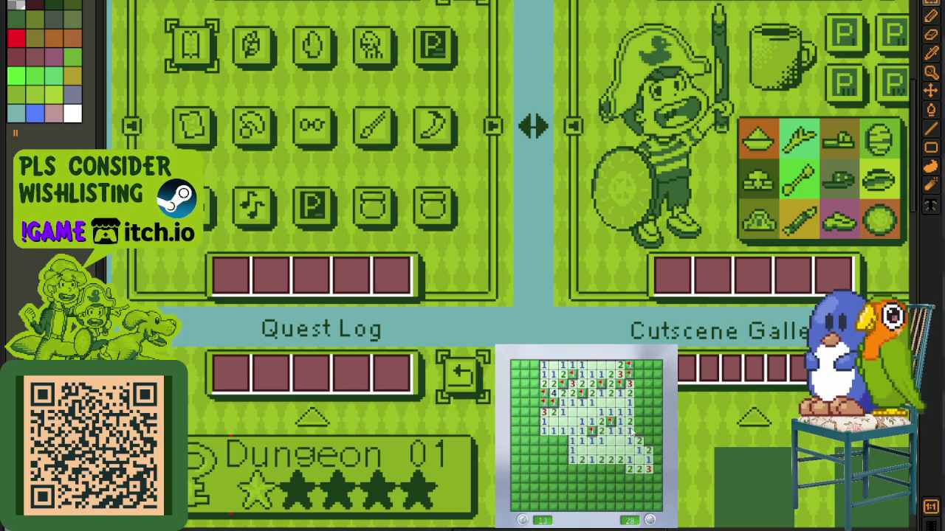
right_click(639, 431)
click(649, 432)
click(657, 442)
right_click(638, 412)
right_click(639, 384)
click(648, 374)
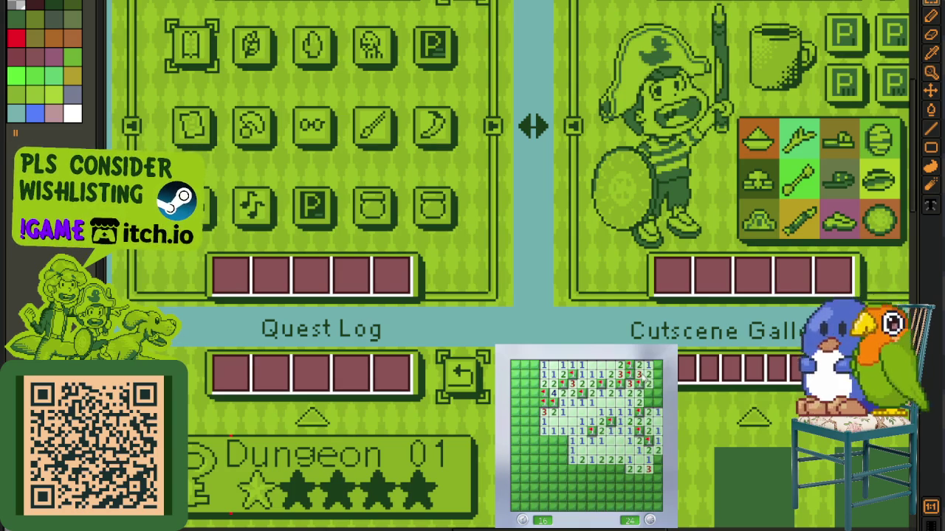
right_click(658, 403)
right_click(658, 384)
click(657, 468)
Flag the bottom-row mines and clear the lower-left, left side and top-left cells
right_click(620, 468)
right_click(611, 468)
right_click(611, 458)
click(590, 468)
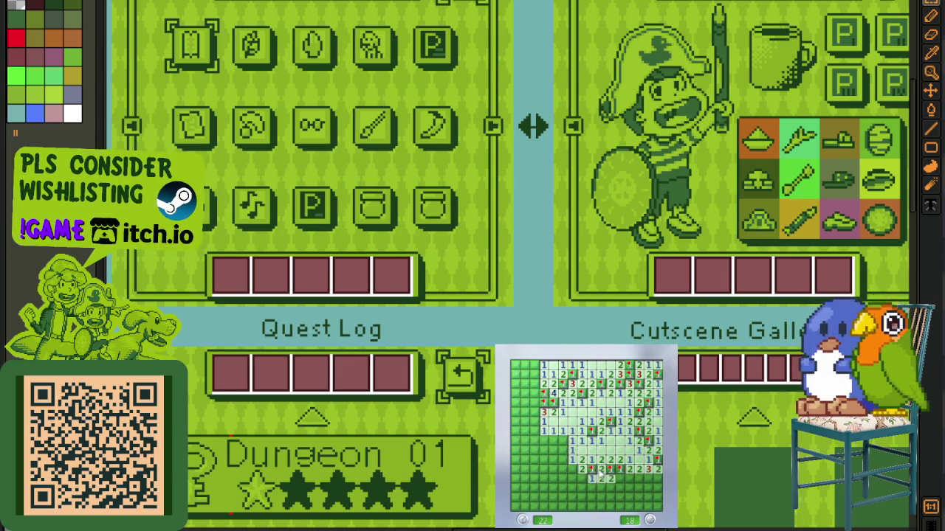
click(596, 480)
right_click(580, 487)
click(558, 487)
click(558, 468)
click(564, 450)
right_click(560, 440)
click(547, 459)
right_click(549, 464)
click(533, 459)
right_click(538, 430)
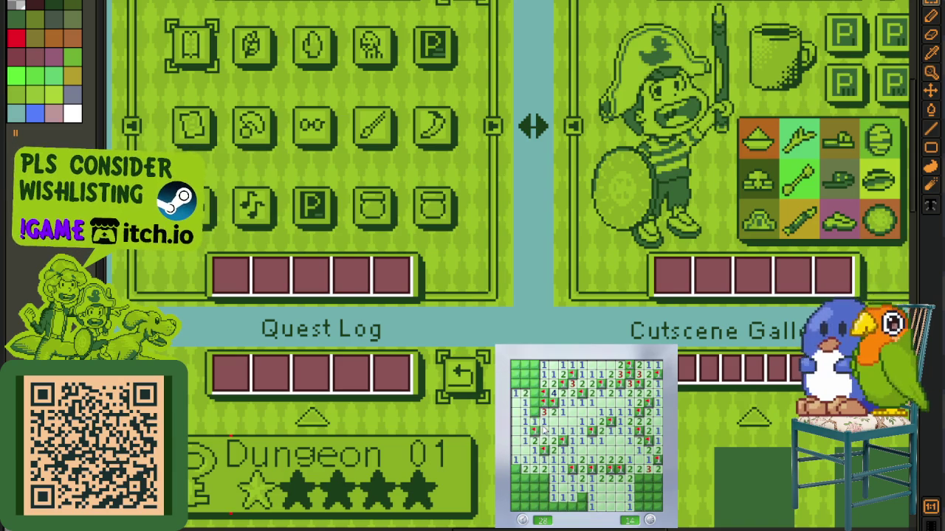
click(538, 408)
right_click(533, 393)
right_click(529, 382)
click(516, 385)
click(516, 366)
Finish the bottom-left and bottom-right corners until the mine counter reads 4
right_click(539, 480)
click(517, 470)
right_click(519, 479)
click(525, 489)
right_click(536, 491)
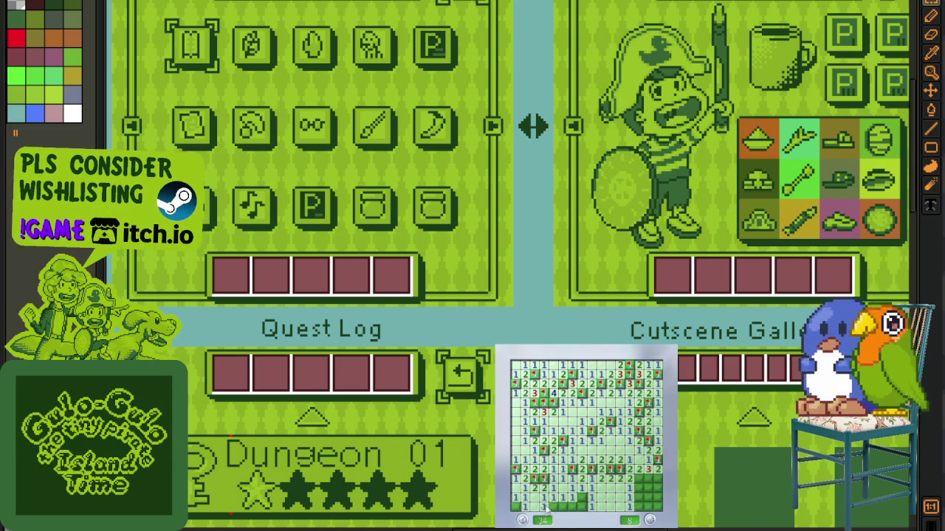
right_click(582, 499)
click(576, 504)
right_click(633, 484)
right_click(641, 480)
right_click(650, 478)
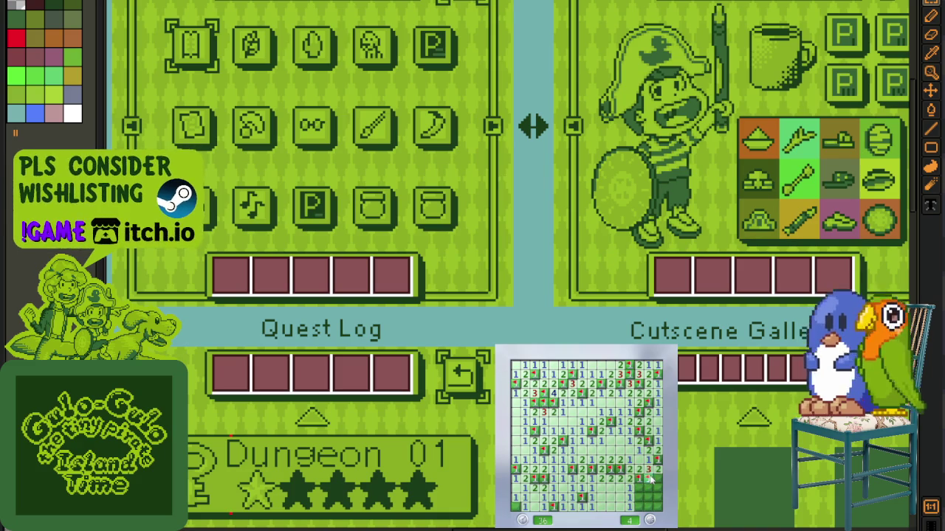
click(654, 487)
click(638, 496)
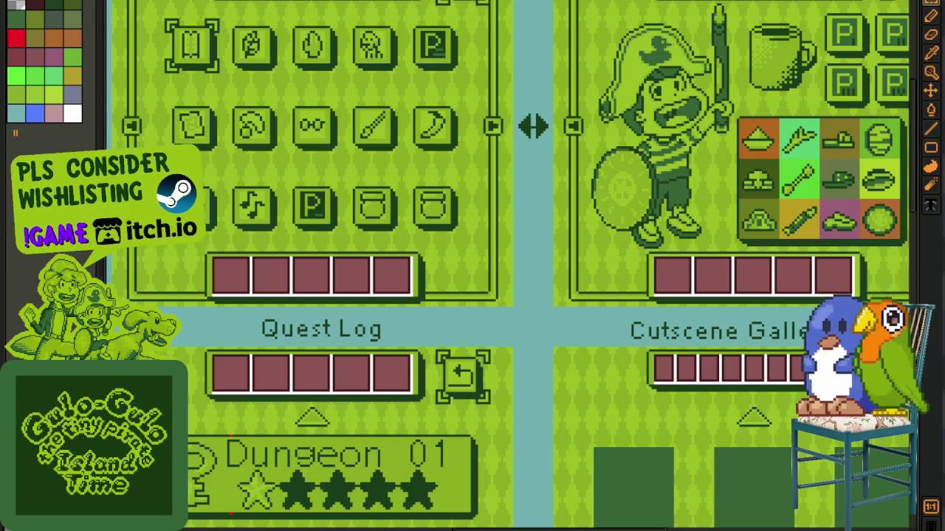
key(alt+f)
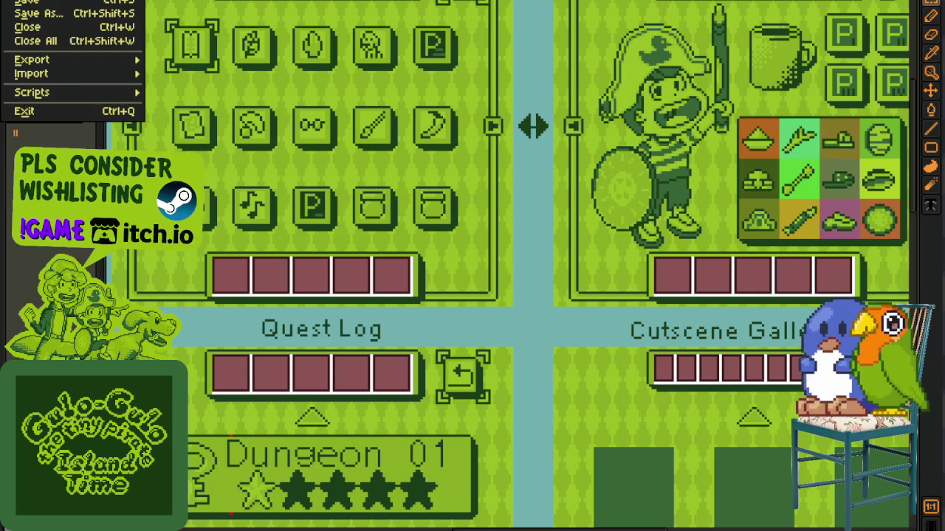
key(n)
click(432, 354)
key(ctrl+v)
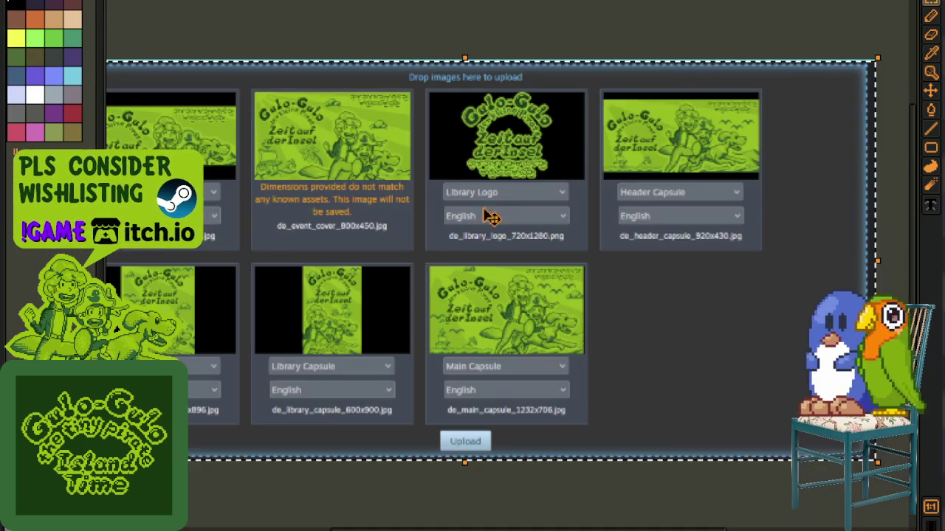
scroll(413, 206, up, 2)
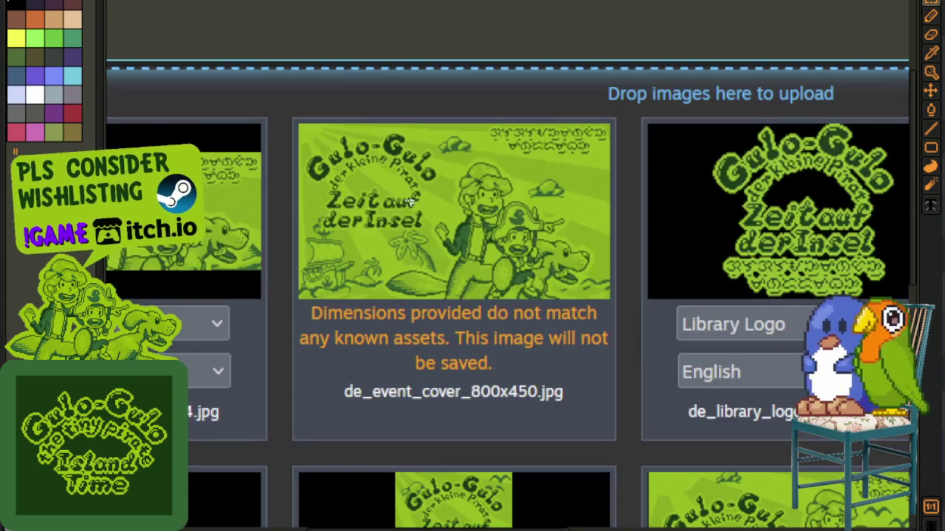
scroll(398, 251, down, 1)
drag(246, 90, 573, 385)
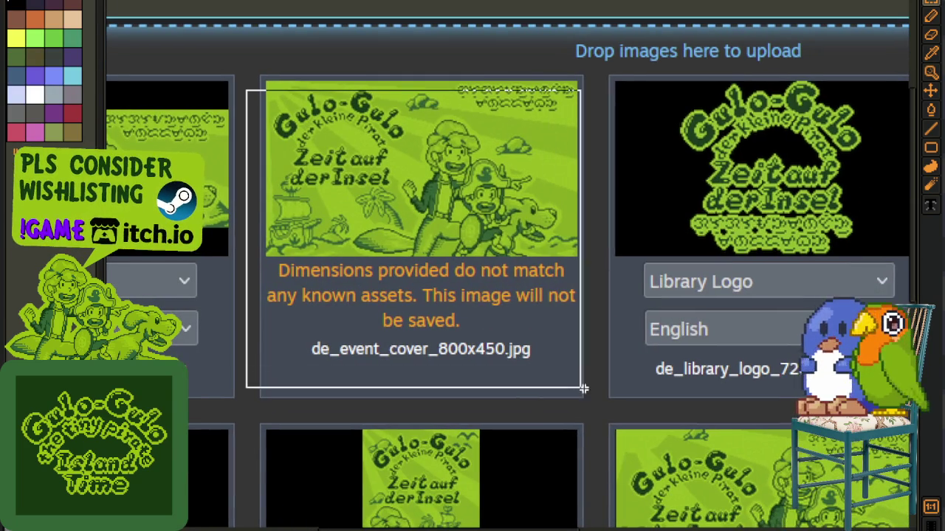
scroll(449, 375, up, 1)
scroll(383, 258, up, 2)
scroll(342, 186, up, 3)
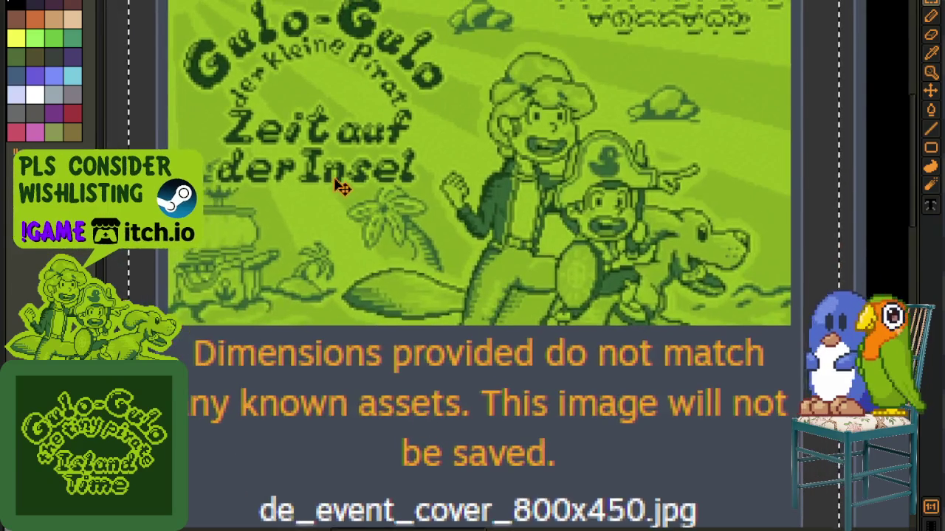
scroll(342, 186, down, 2)
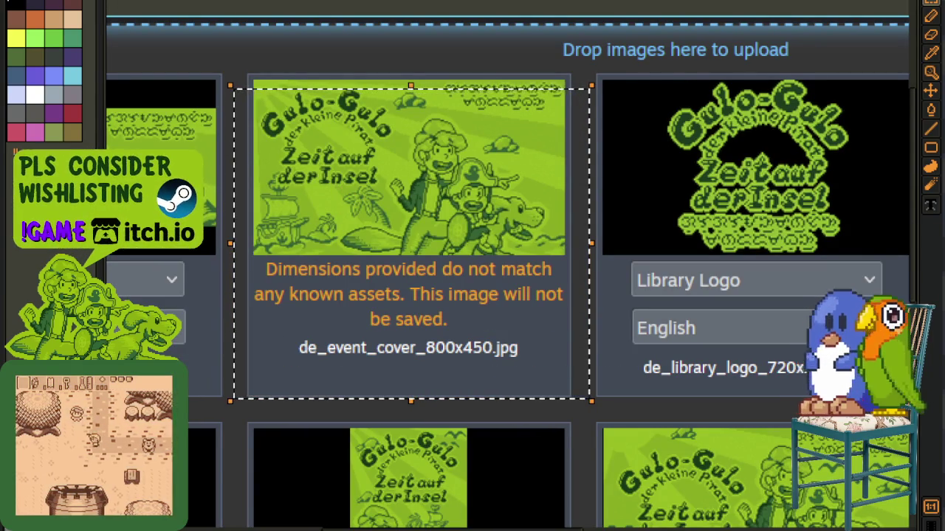
drag(300, 133, 251, 171)
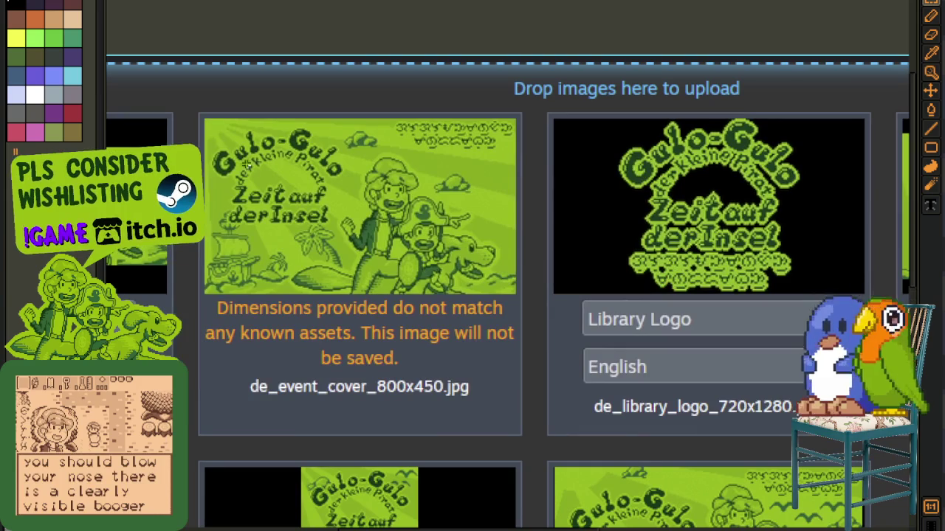
scroll(266, 221, right, 3)
scroll(285, 257, right, 7)
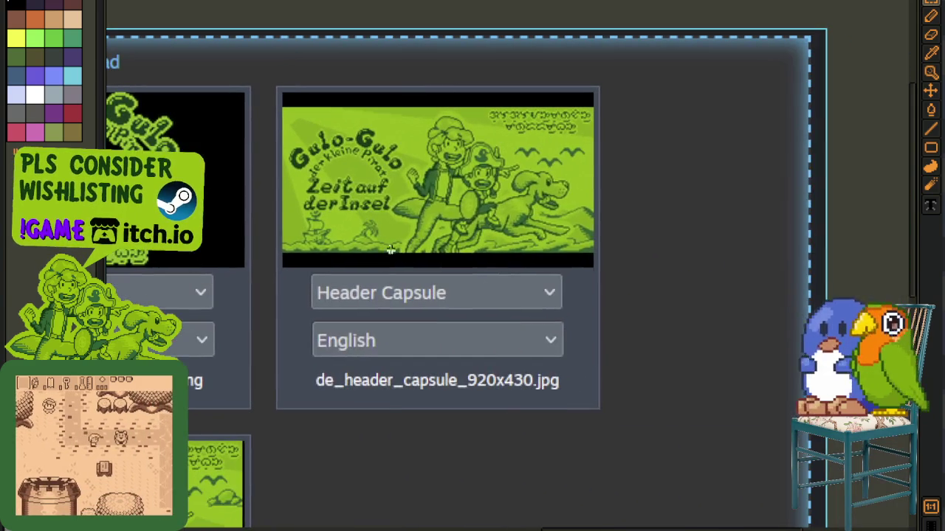
drag(295, 99, 671, 421)
scroll(693, 355, down, 3)
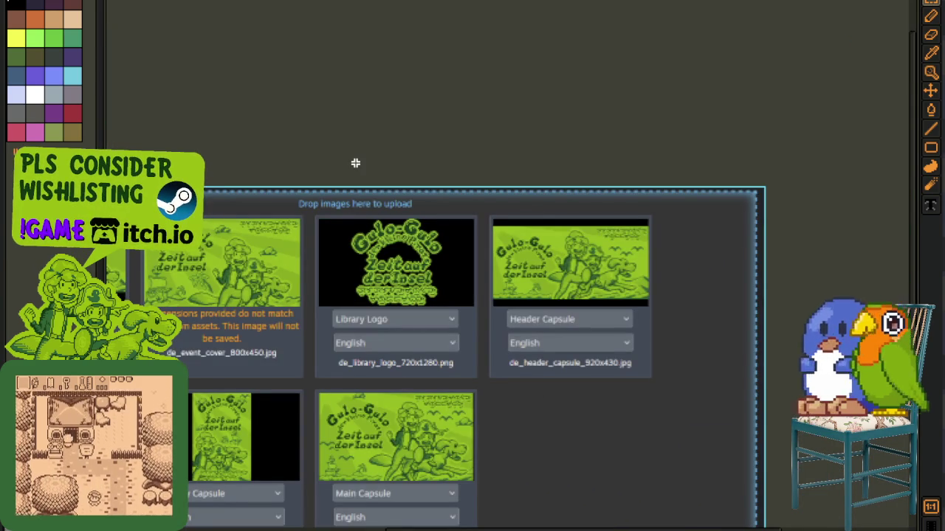
scroll(408, 341, down, 2)
scroll(408, 342, left, 3)
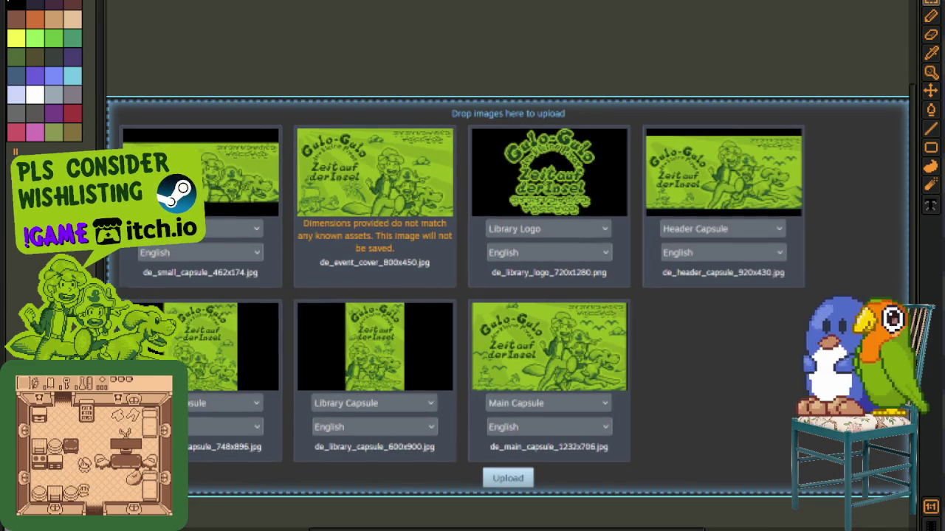
drag(300, 306, 299, 295)
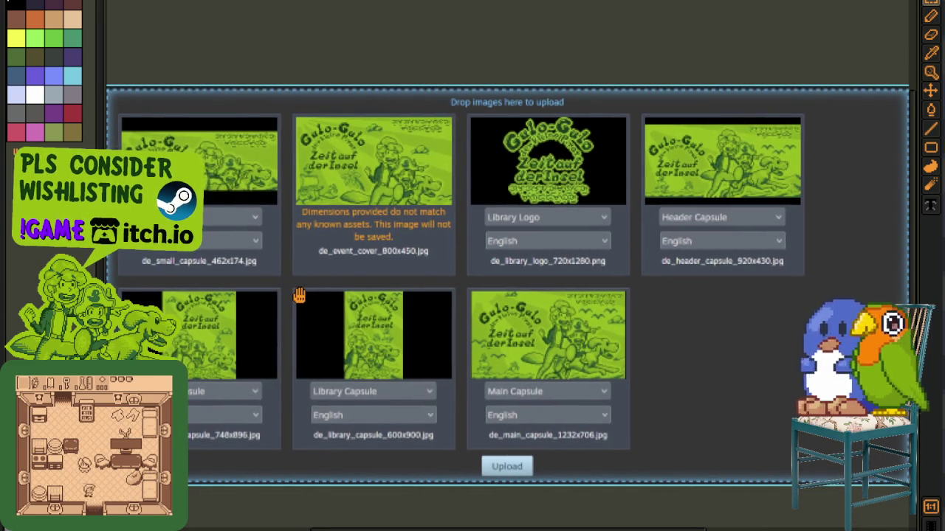
scroll(455, 266, up, 2)
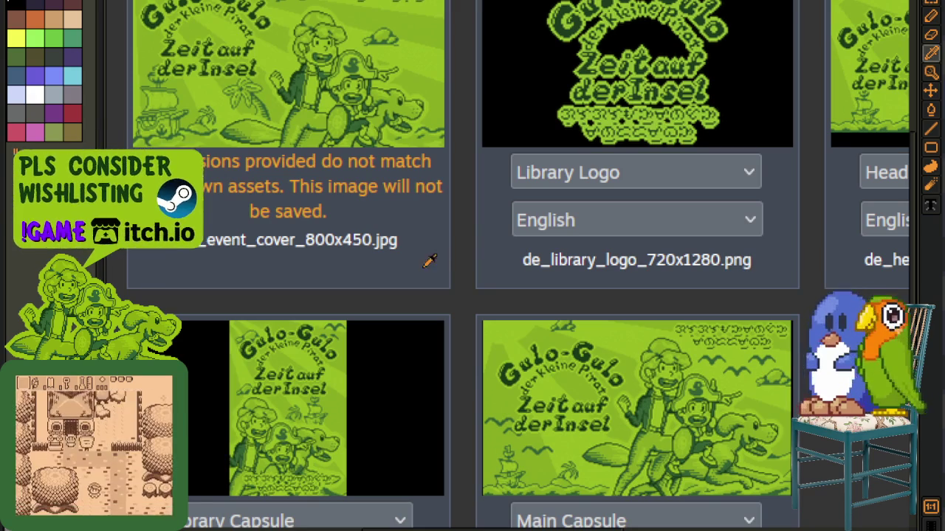
scroll(344, 222, up, 3)
scroll(344, 221, left, 2)
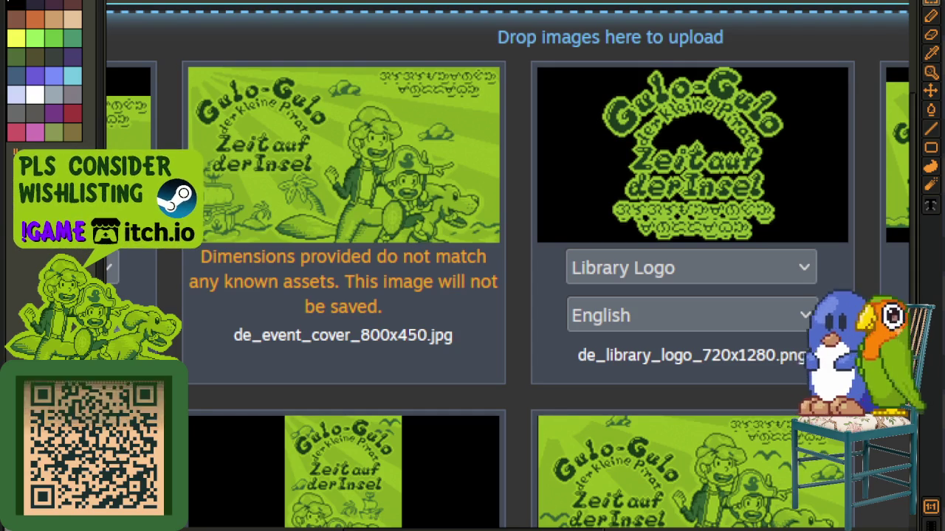
Close the upload grid screenshot without saving and mark the 315/300 character count
key(ctrl+w)
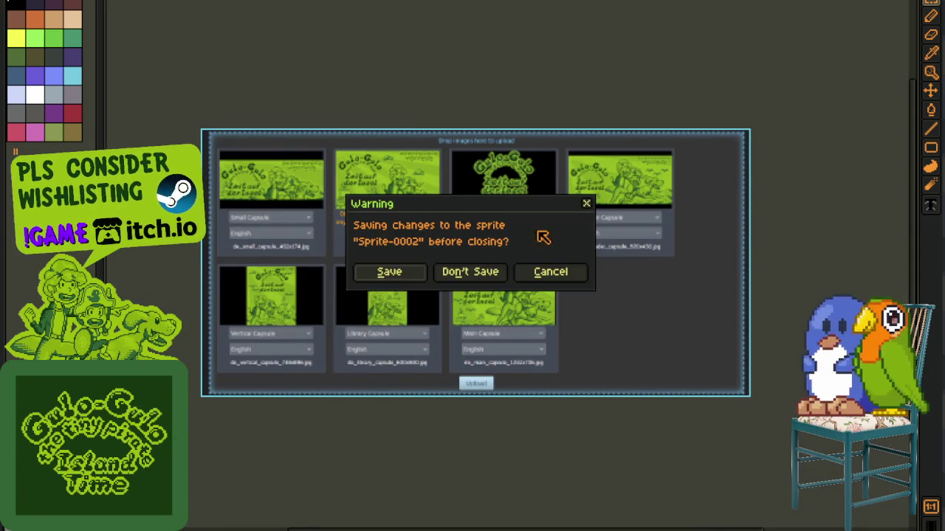
click(497, 267)
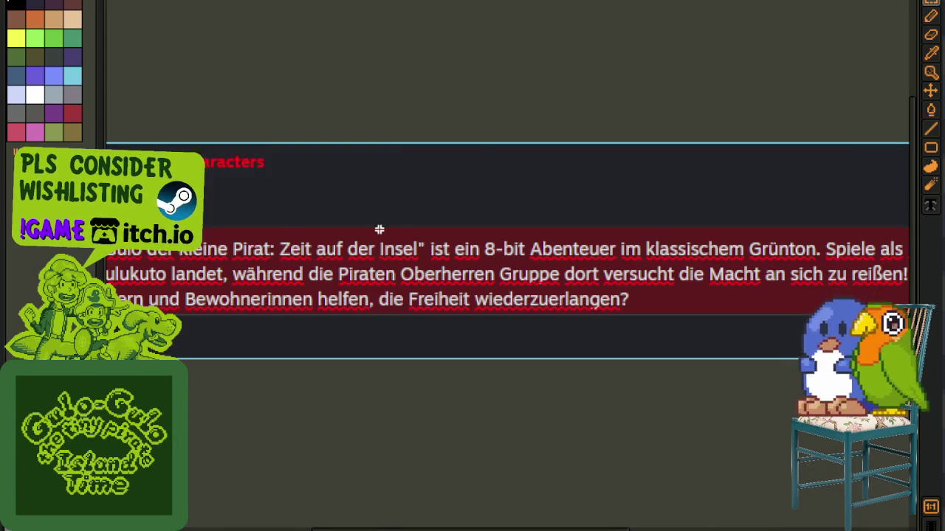
scroll(295, 297, up, 3)
drag(227, 284, 520, 387)
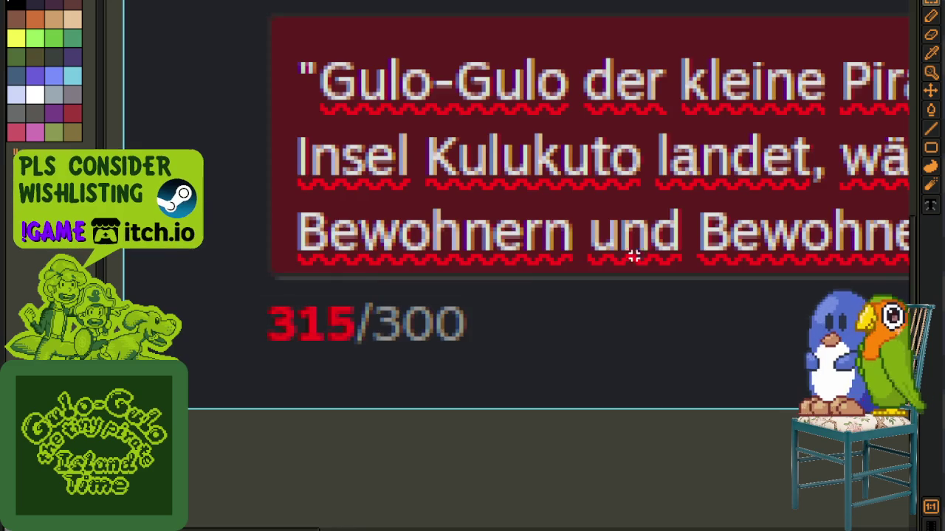
Mark 'Bewohnern und Bewohnerinnen' in the German description, then close it without saving
scroll(639, 258, down, 1)
drag(654, 243, 404, 305)
drag(133, 281, 678, 342)
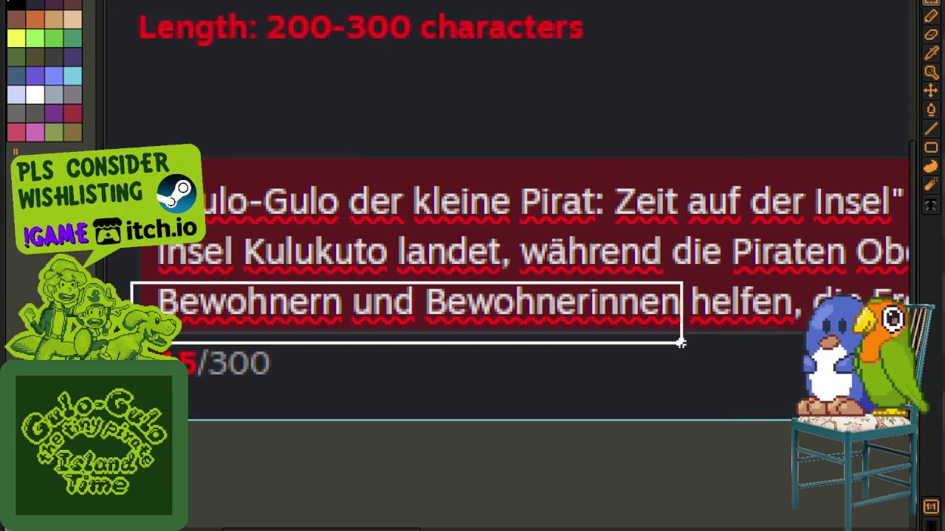
key(ctrl+w)
click(468, 270)
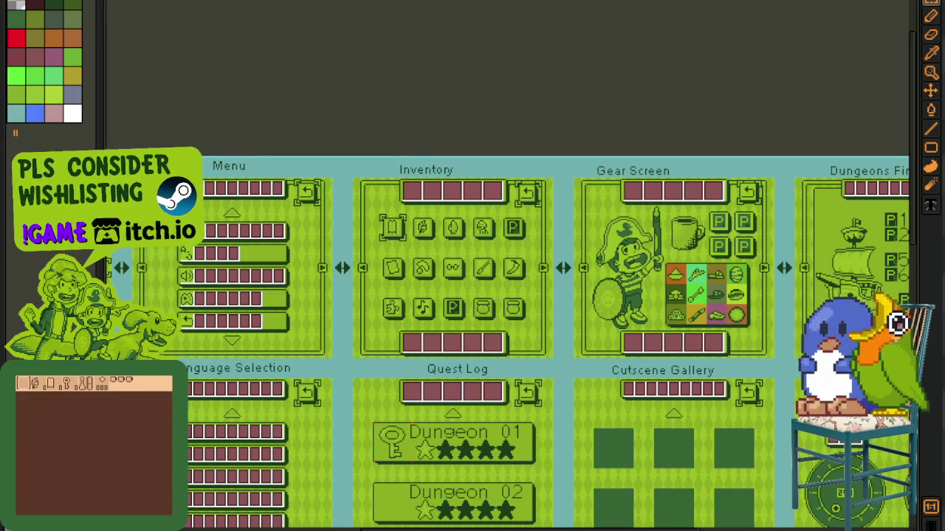
Create a new 846×752 sprite
key(alt+f)
key(n)
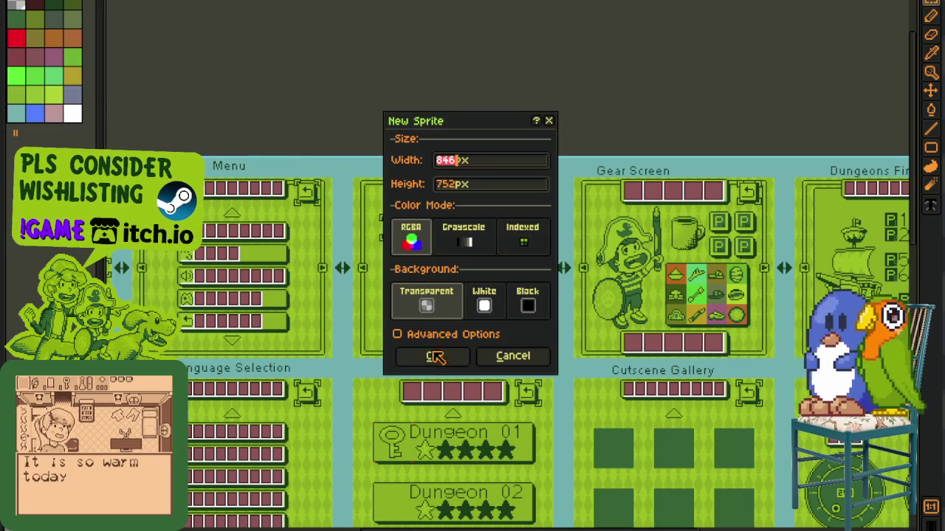
click(433, 357)
Paste the Steam header and capsule screenshot to review it, then close Sprite-0003 unsaved
key(ctrl+v)
scroll(843, 211, down, 2)
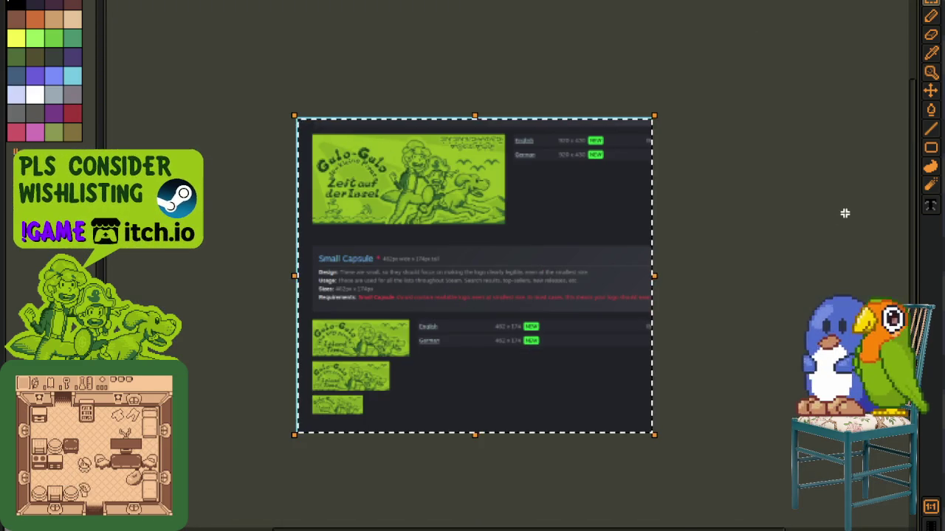
scroll(564, 258, up, 1)
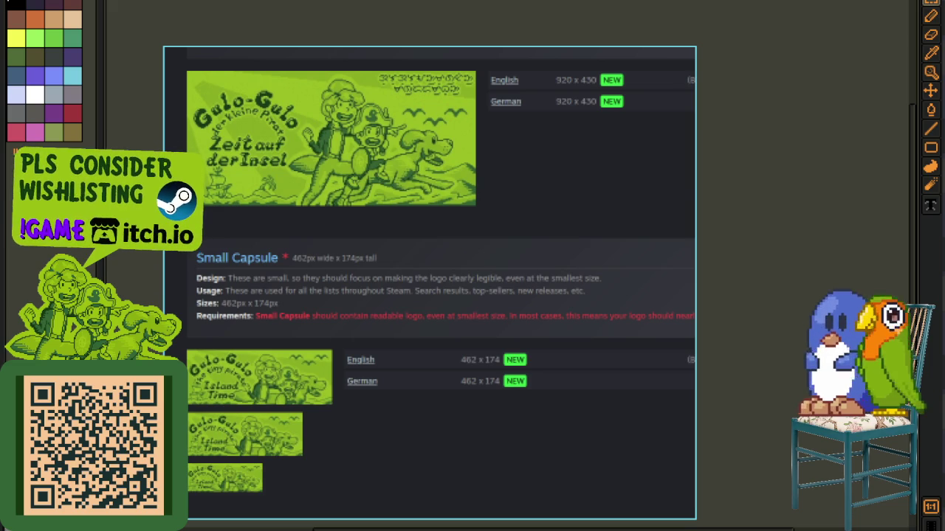
key(ctrl+w)
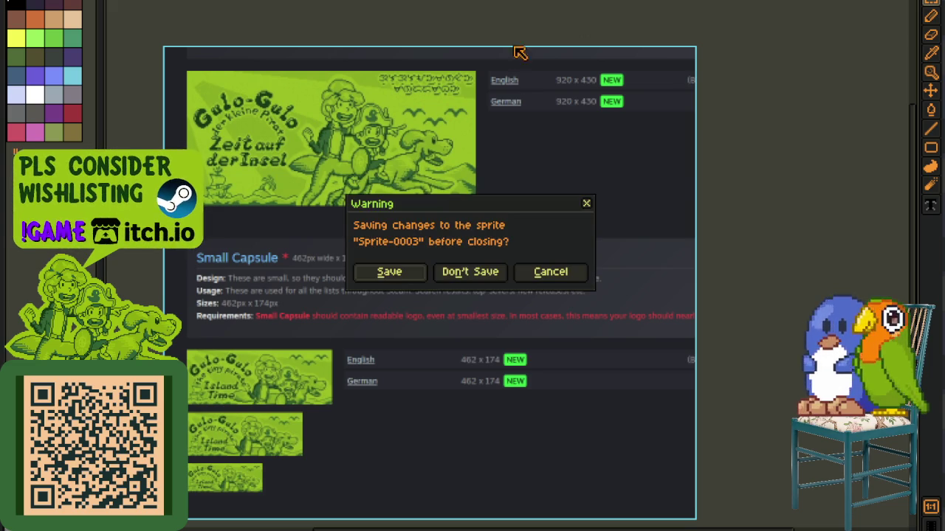
click(470, 273)
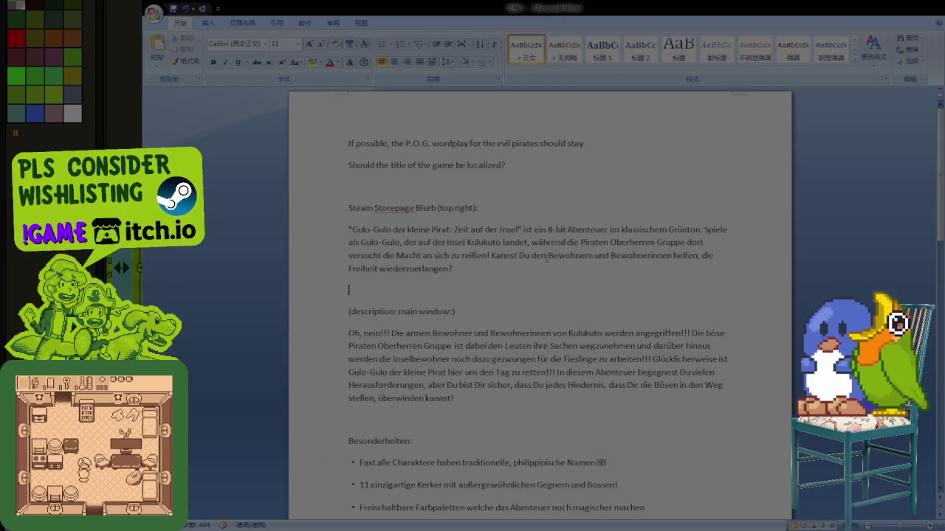
Replace 'Bewohnern und Bewohnerinnen' with 'Leuten' in the German store blurb
drag(548, 256, 628, 257)
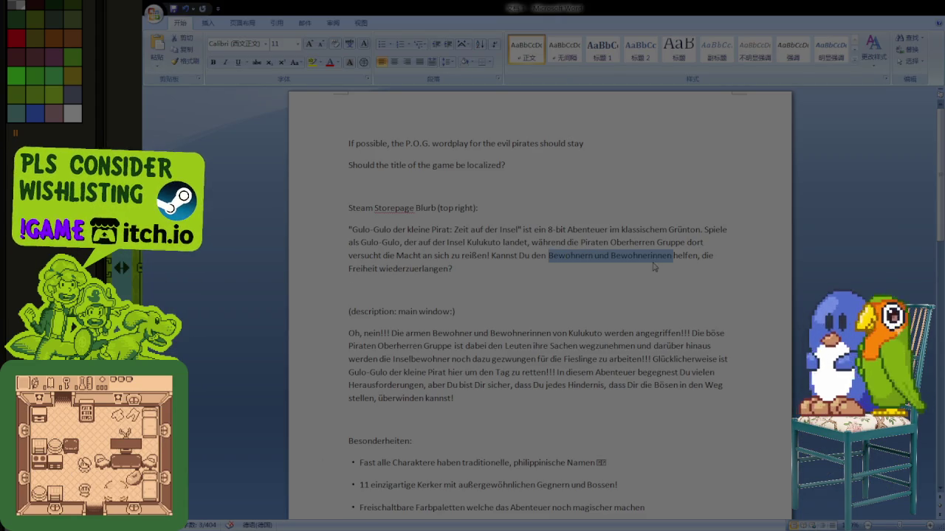
text(Leuten)
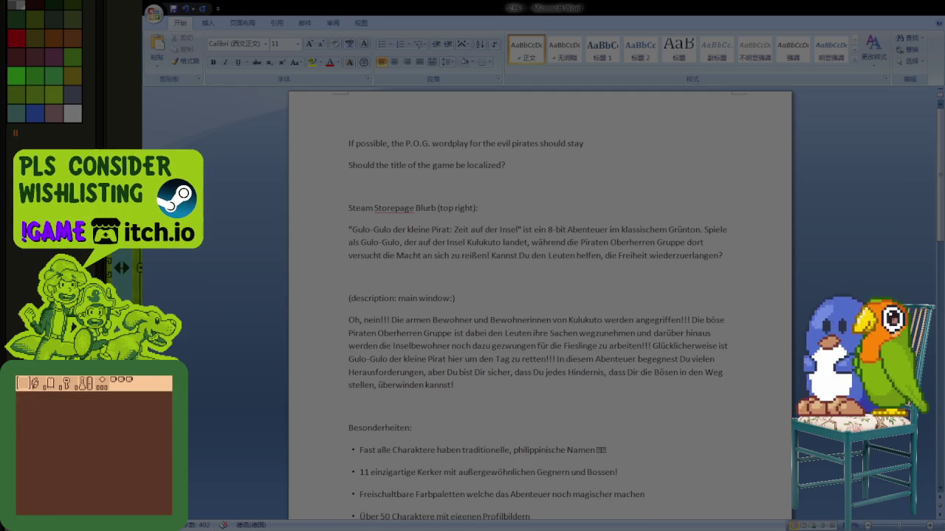
key(shift+Up)
key(shift+Up)
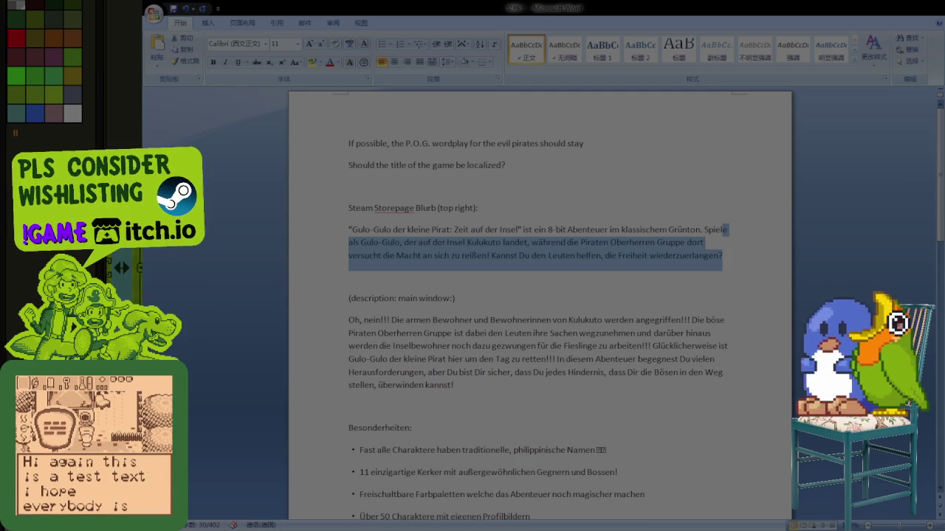
key(shift+Home)
click(669, 252)
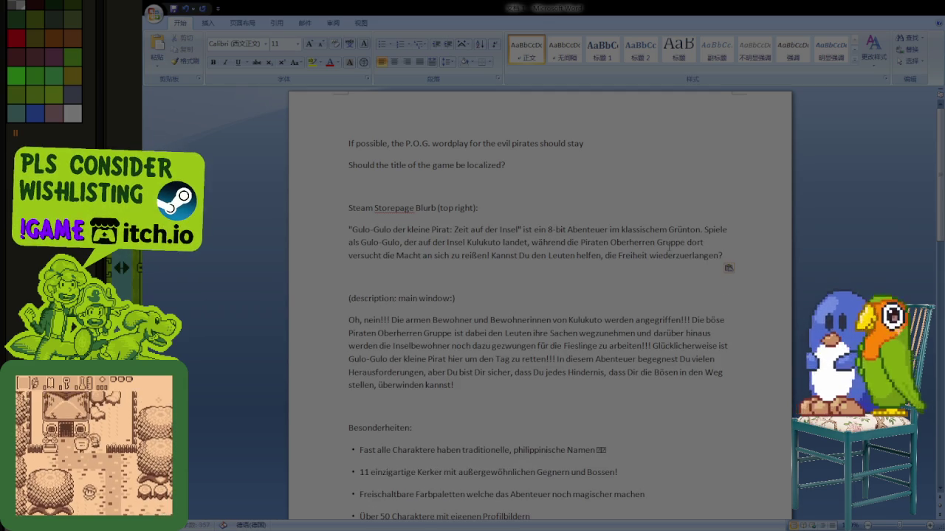
key(Down)
Delete the empty line after the blurb and look over the description text below
key(BackSpace)
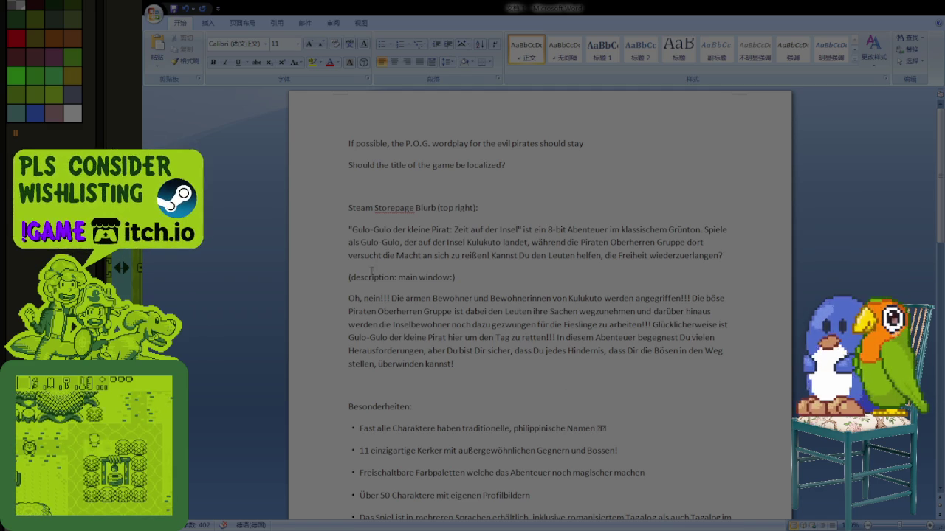
drag(348, 298, 511, 465)
scroll(511, 465, down, 4)
scroll(509, 467, down, 10)
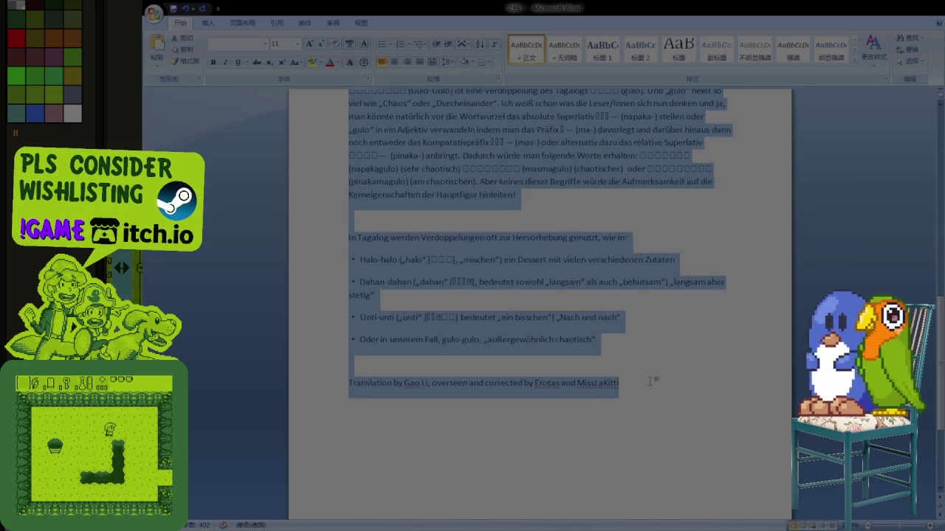
scroll(574, 395, up, 14)
key(Right)
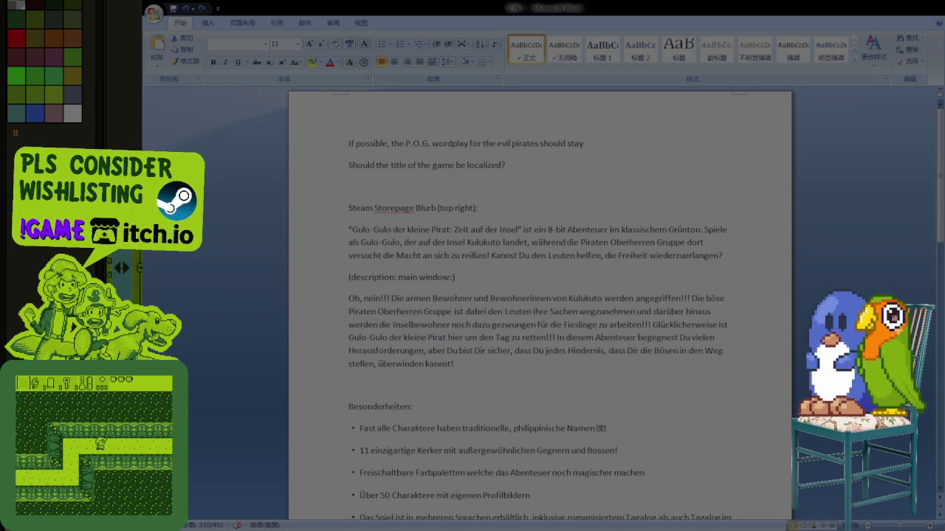
key(shift+Down)
key(shift+Down)
key(shift+Down)
key(shift+Down)
key(shift+Down)
key(shift+Down)
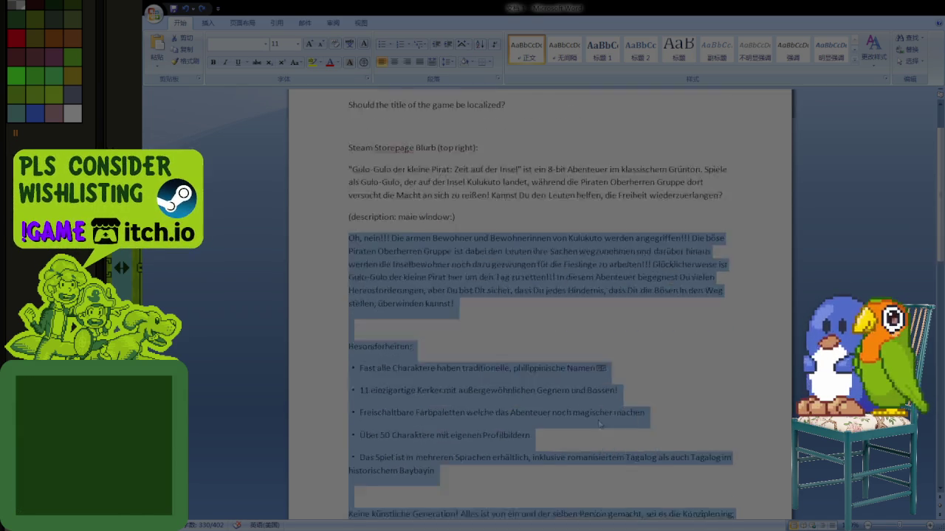
key(shift+Down)
key(shift+Down)
key(shift+Down)
key(shift+Down)
key(shift+Down)
key(shift+Down)
key(shift+Down)
key(shift+Down)
key(shift+Down)
key(shift+Down)
key(shift+Down)
key(shift+Down)
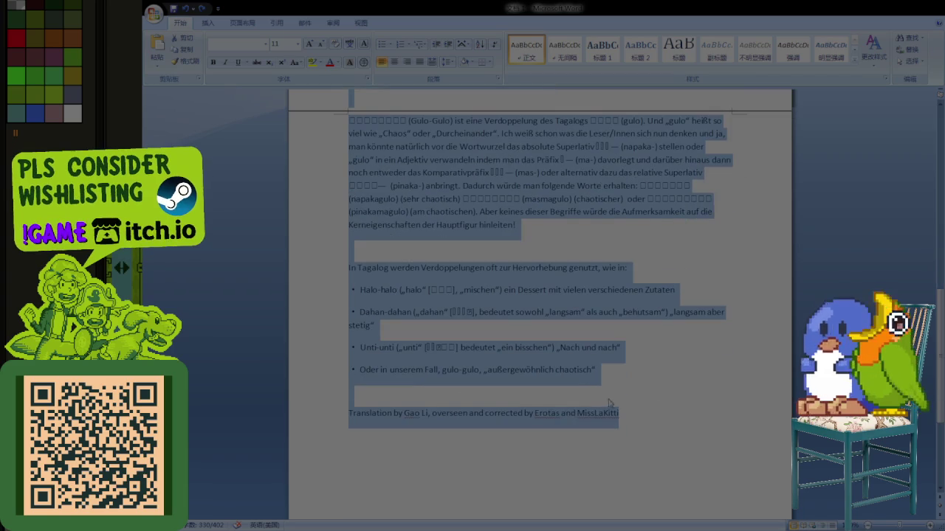
key(Down)
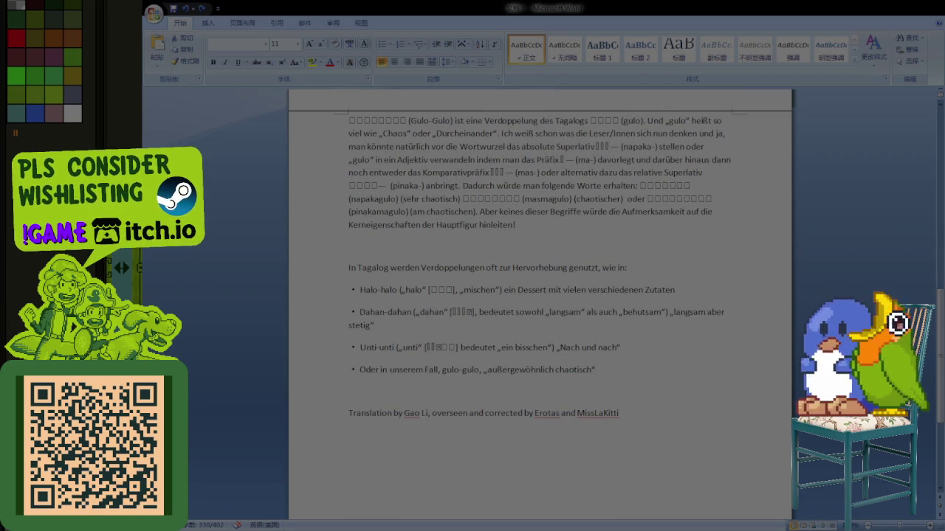
Select all the document text and delete it
key(ctrl+a)
click(627, 396)
key(ctrl+a)
key(Delete)
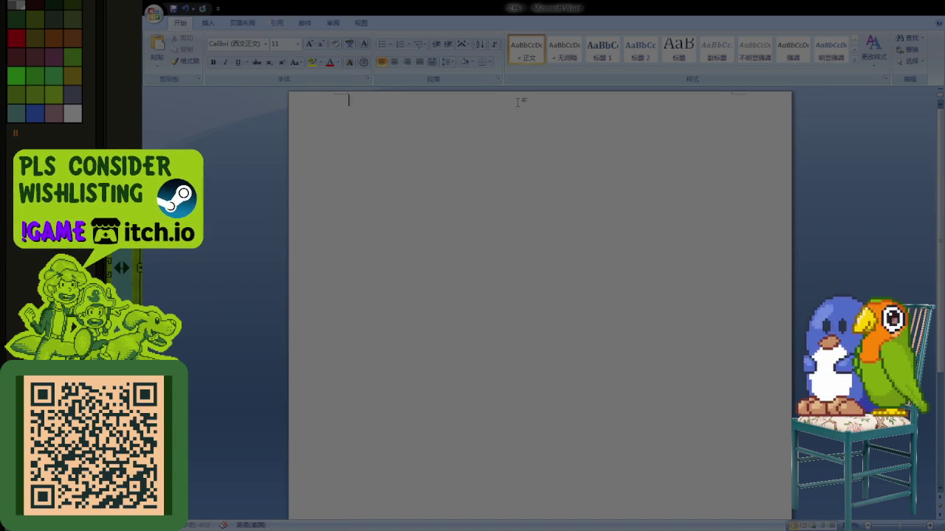
Undo the deletion to restore the Gulo-Gulo store text, then return to Aseprite's menu mockup
key(ctrl+z)
scroll(373, 174, up, 8)
scroll(373, 175, up, 5)
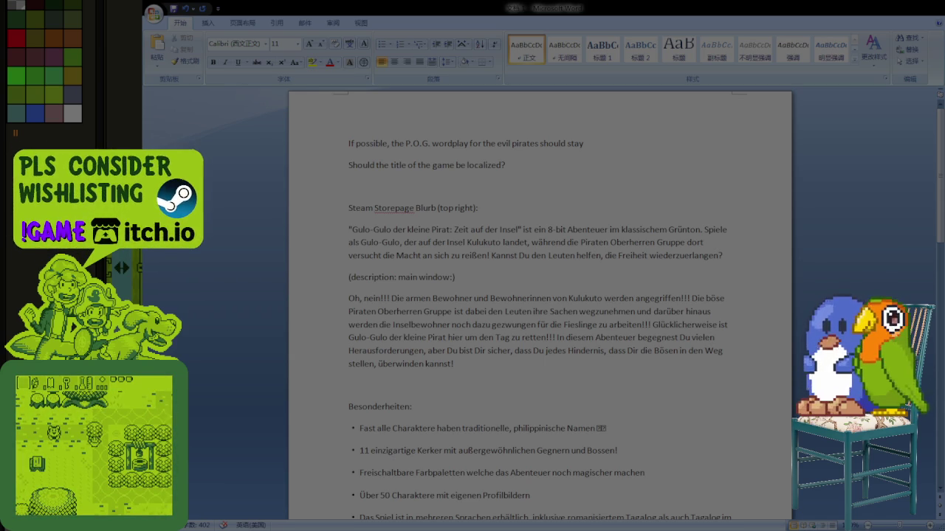
key(alt+Tab)
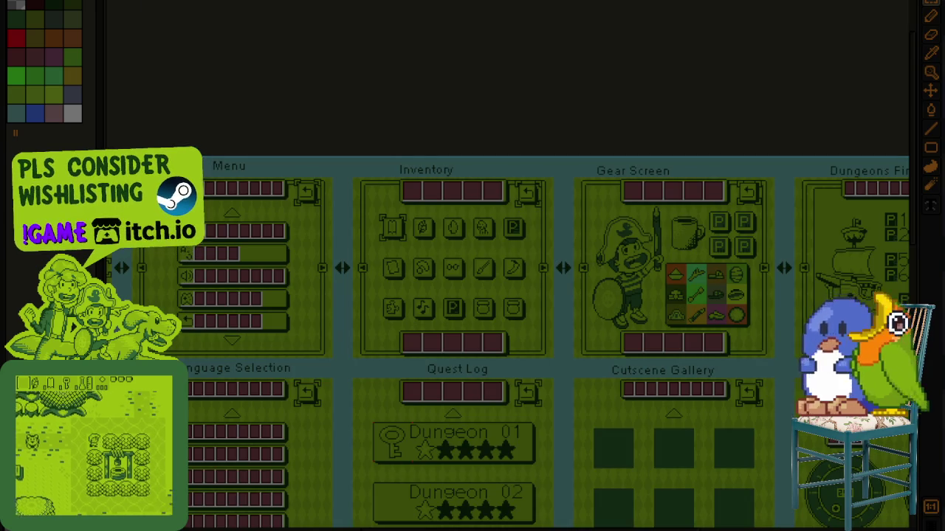
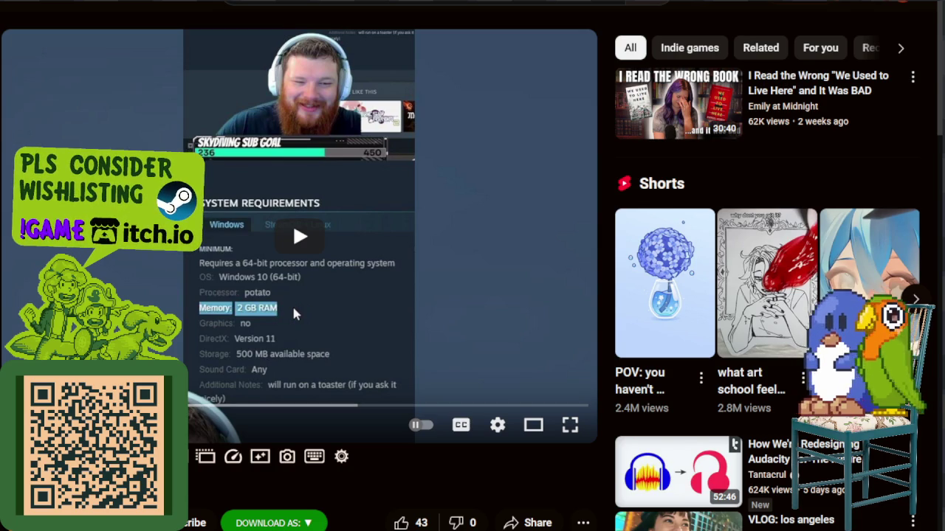
Switch the system-requirements video to theater mode and enable auto-generated English captions
click(537, 434)
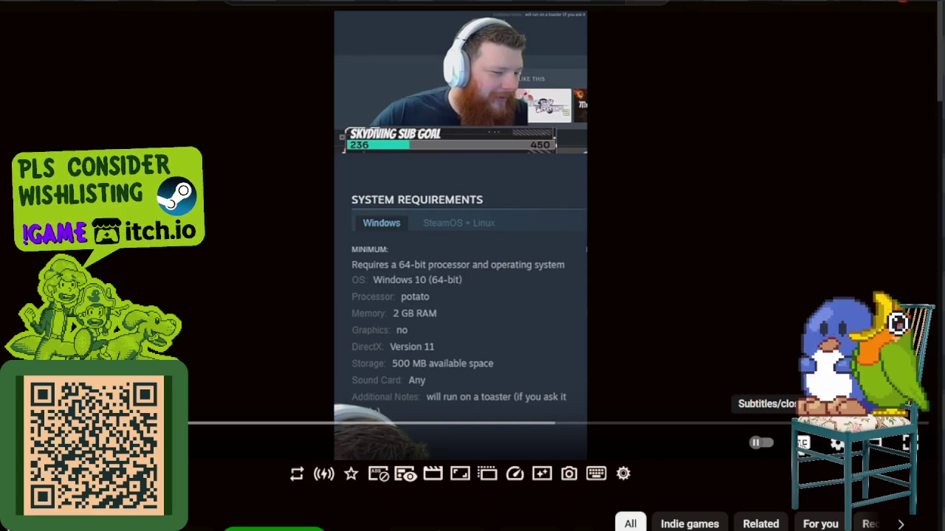
click(802, 443)
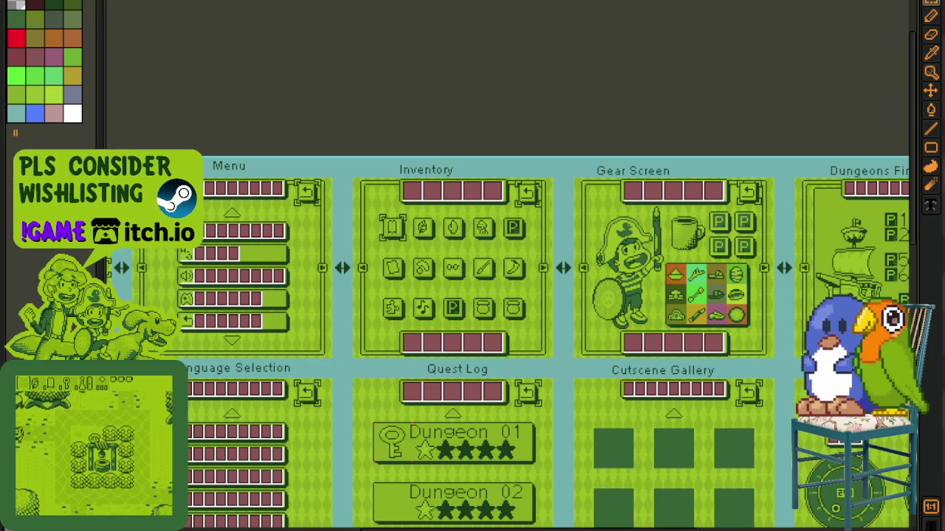
Create a new blank transparent sprite and paste the requirements form screenshot into it
key(alt+f)
key(n)
click(432, 356)
key(ctrl+v)
scroll(443, 133, down, 3)
scroll(284, 118, up, 3)
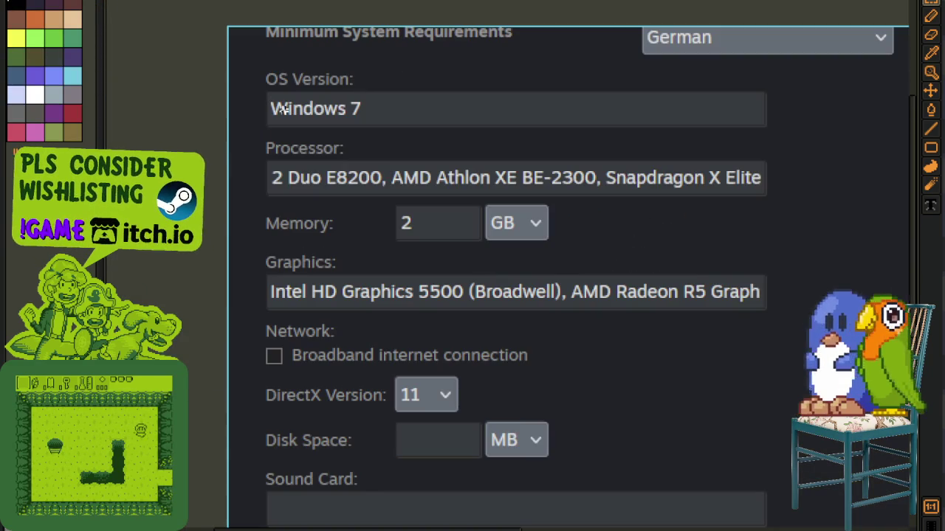
Marquee-select the OS Version through Network rows, then the Disk Space row, to inspect them
mouse_move(238, 65)
mouse_down()
mouse_move(796, 382)
mouse_move(808, 476)
mouse_up()
key(ctrl+d)
drag(243, 465, 574, 431)
key(ctrl+d)
scroll(295, 244, up, 2)
Marquee-select the Memory row to inspect it, then close the sprite with Ctrl+W
mouse_move(205, 171)
mouse_down()
mouse_move(810, 220)
mouse_move(864, 261)
mouse_up()
drag(738, 285, 577, 312)
key(ctrl+d)
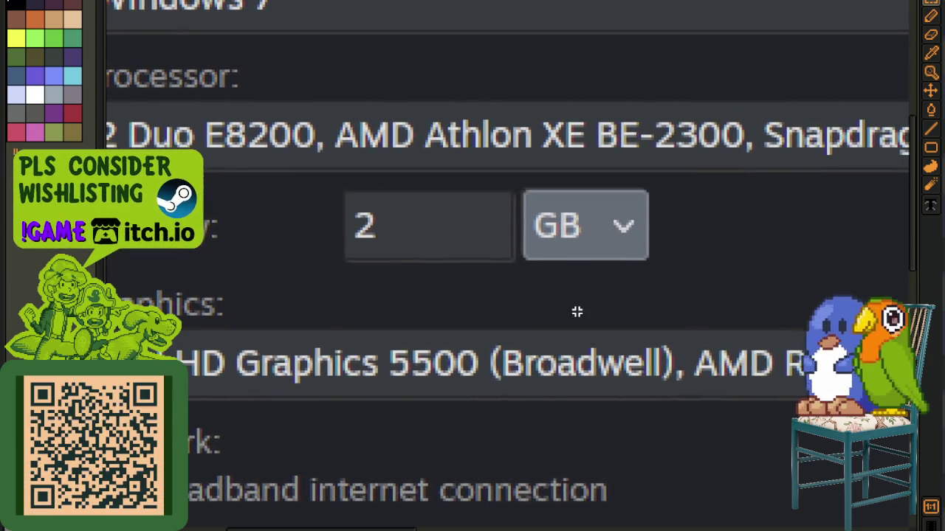
scroll(577, 312, down, 4)
key(ctrl+w)
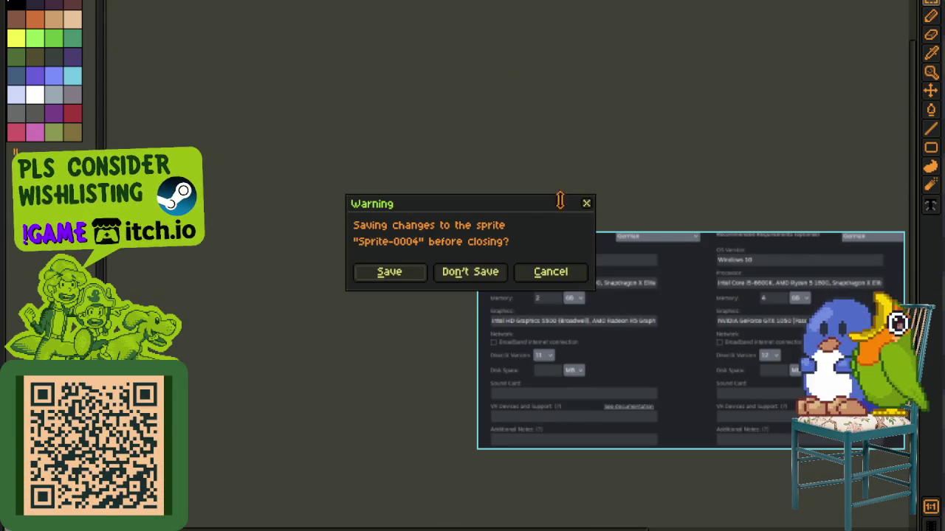
Choose Don't Save to discard Sprite-0004 and return to the UI mockup sprite
click(490, 260)
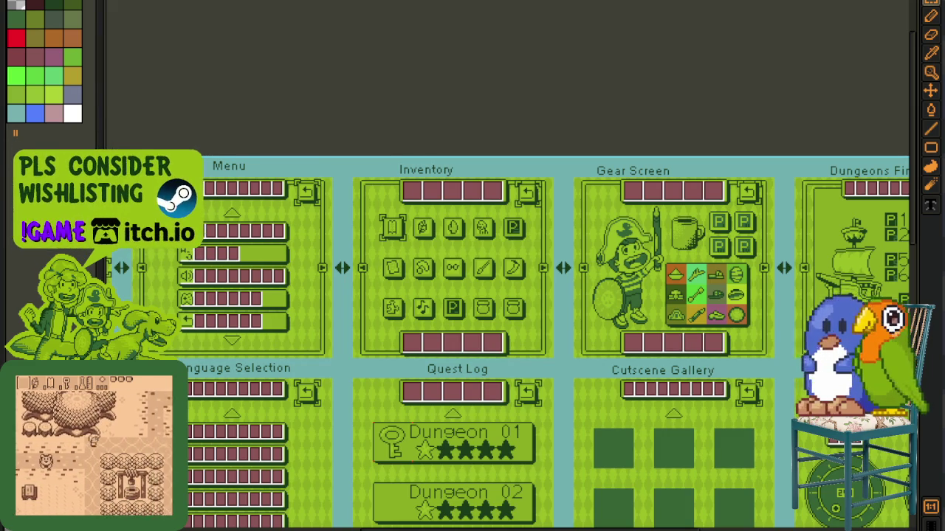
Create another new sprite and paste the CPU requirements screenshot into it
key(alt+f)
key(n)
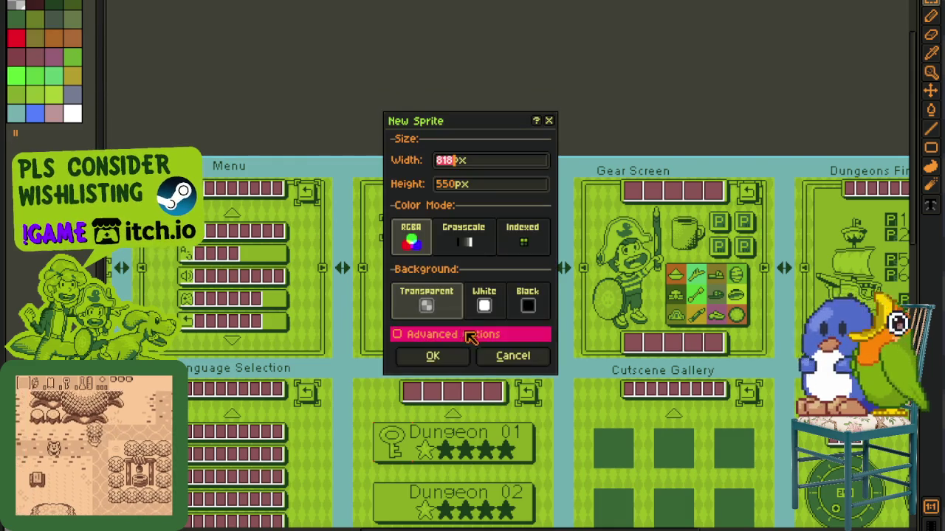
key(Return)
key(ctrl+v)
scroll(605, 157, up, 3)
scroll(331, 140, up, 2)
Mark the x86 text and the core-count requirement up to ARMv8, then clear the marks
mouse_move(241, 129)
mouse_down()
mouse_move(259, 155)
mouse_move(446, 190)
mouse_move(342, 180)
mouse_up()
click(342, 179)
drag(434, 165, 717, 168)
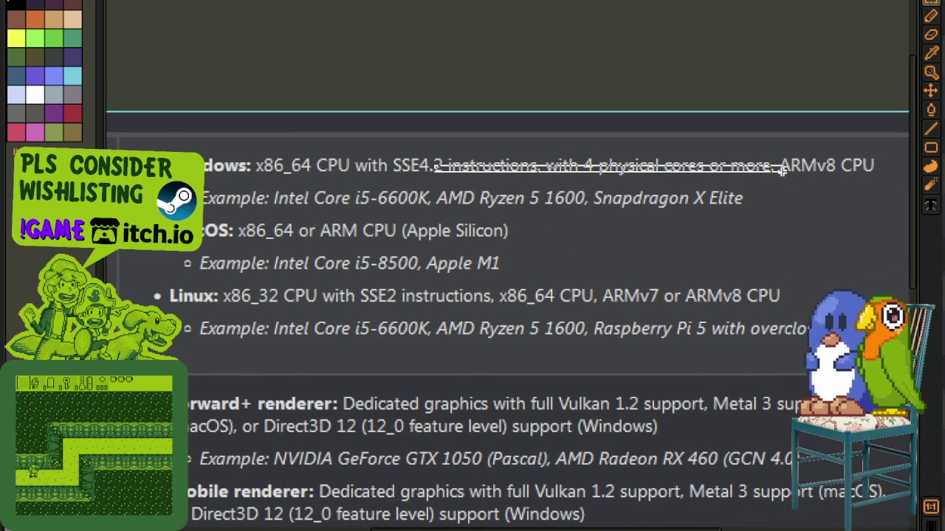
drag(717, 168, 870, 171)
click(405, 166)
Select the Windows requirements line, its example processor line, and the macOS CPU line
drag(154, 137, 907, 180)
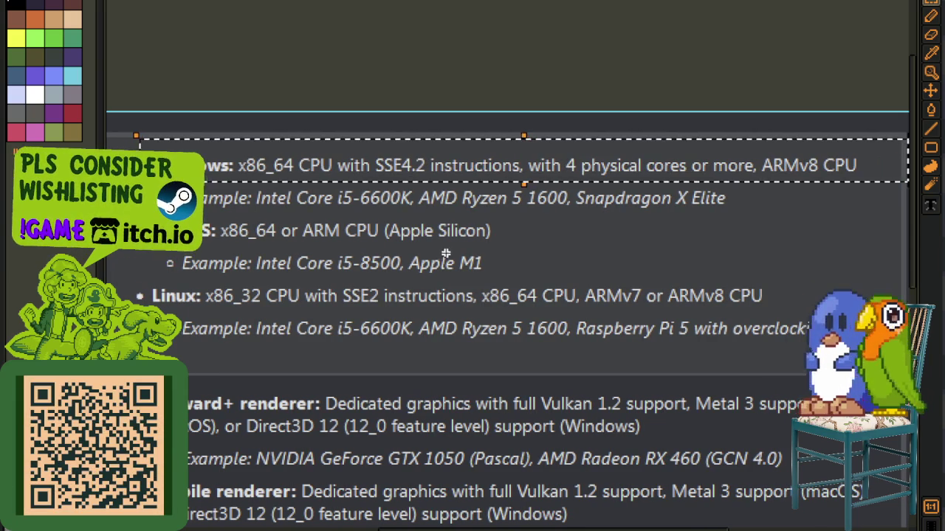
drag(260, 214, 747, 187)
click(255, 239)
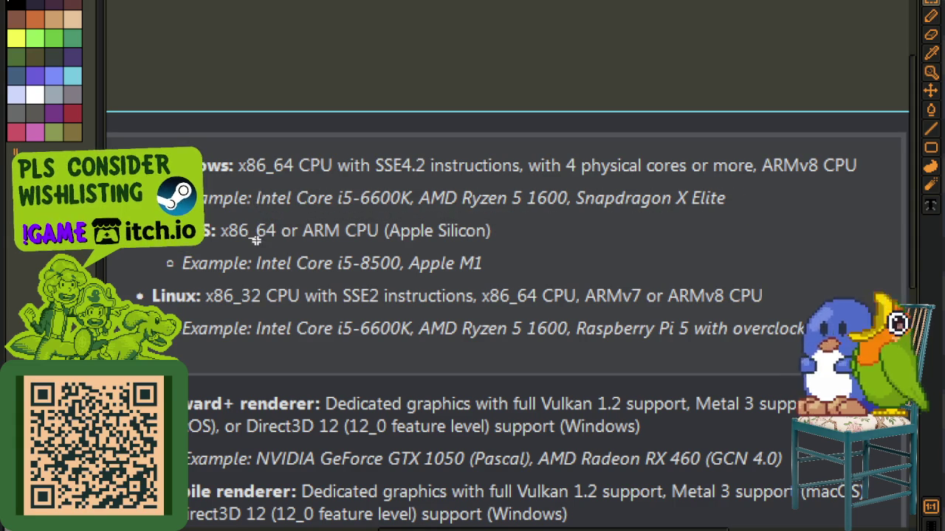
drag(247, 218, 740, 185)
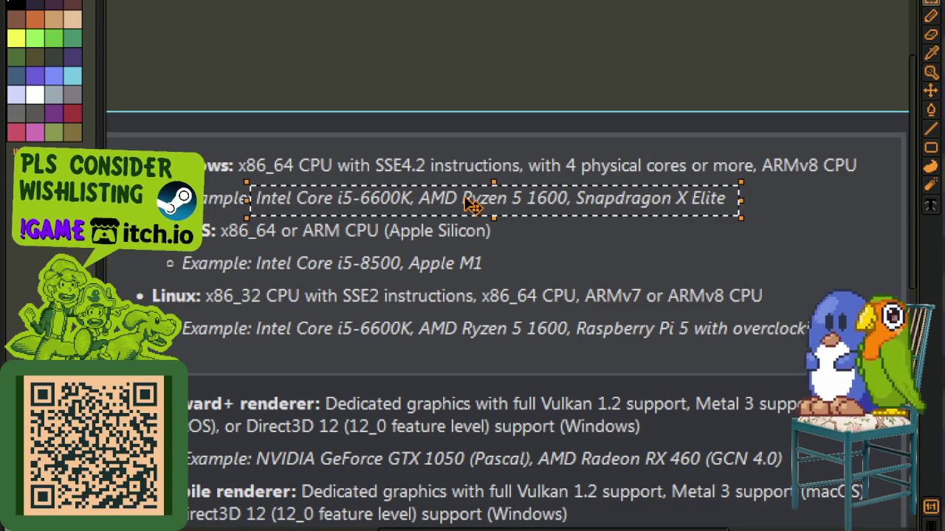
click(434, 267)
mouse_move(223, 245)
mouse_down()
mouse_move(443, 211)
mouse_move(517, 220)
mouse_up()
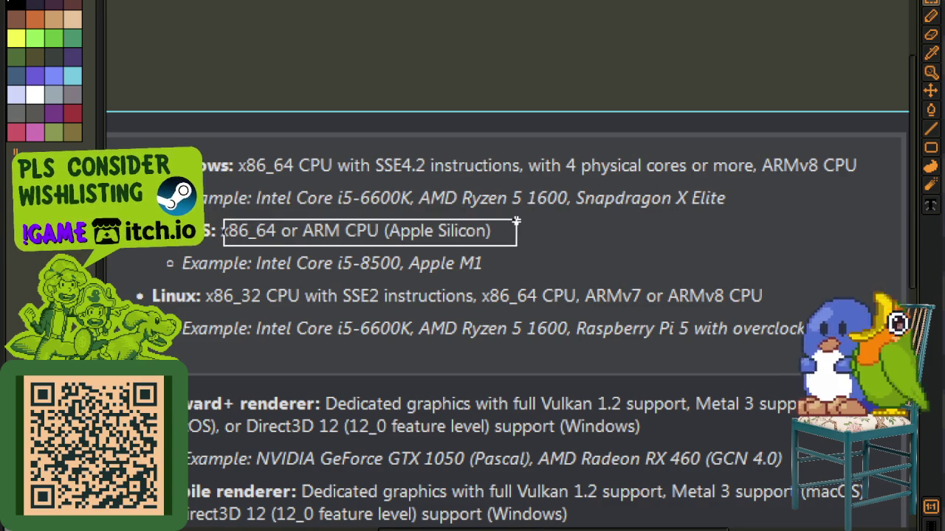
click(296, 214)
drag(245, 216, 772, 183)
Select the Intel Core i5-8500, Apple M1 line, then close Sprite-0005 without saving
scroll(613, 210, up, 3)
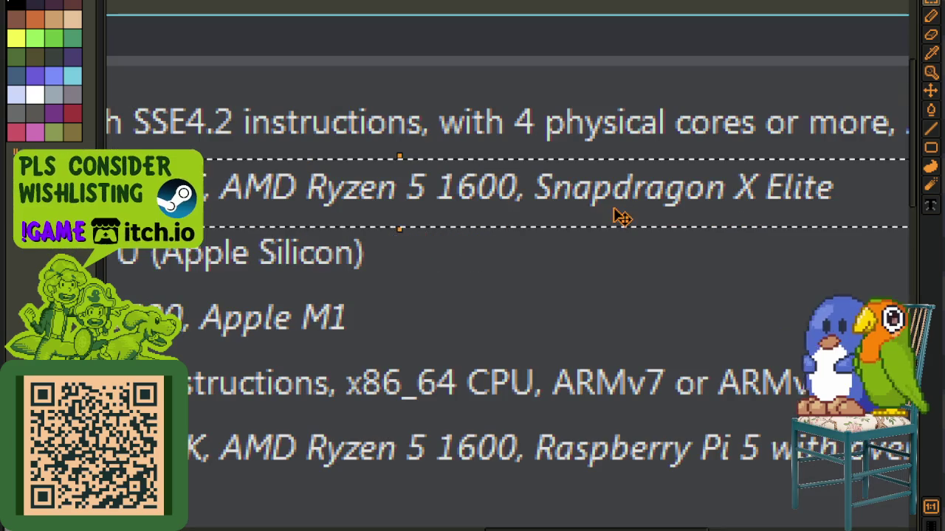
scroll(708, 222, down, 3)
scroll(619, 250, up, 2)
drag(621, 251, 569, 248)
click(295, 236)
drag(292, 235, 533, 207)
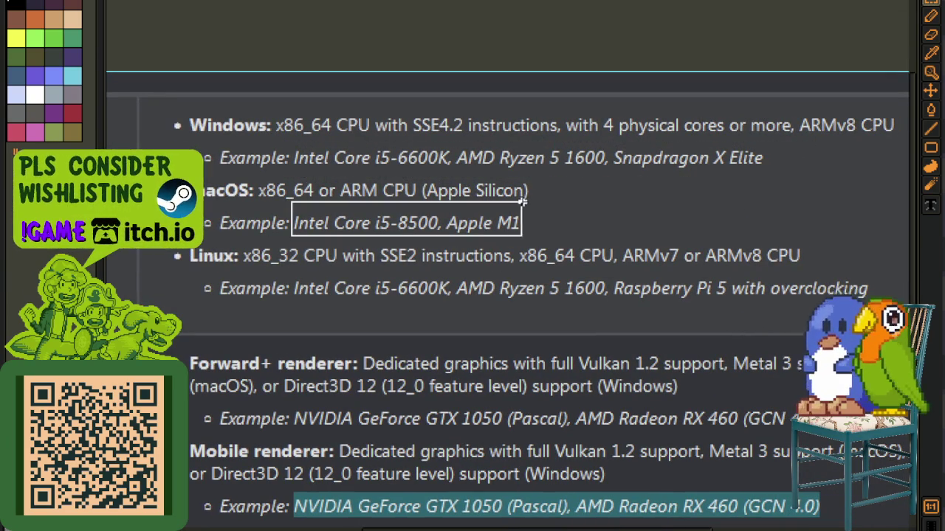
click(599, 211)
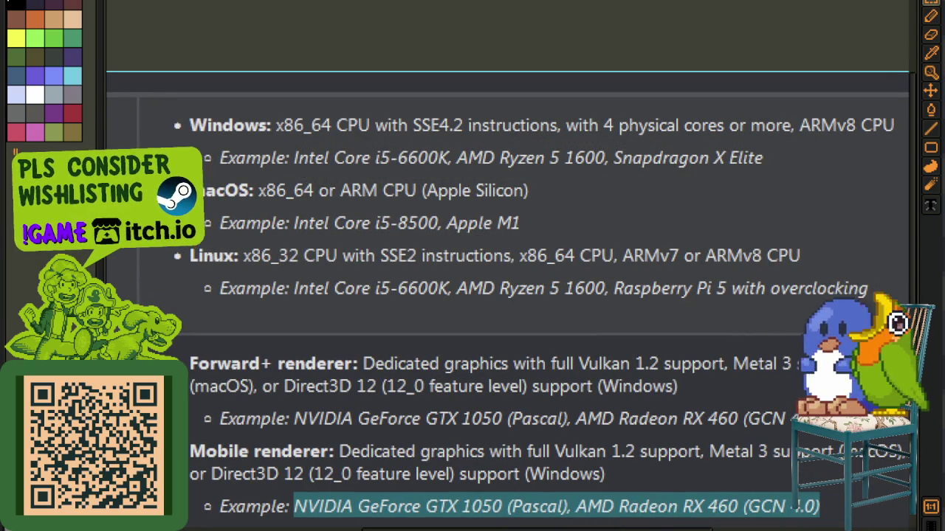
key(ctrl+w)
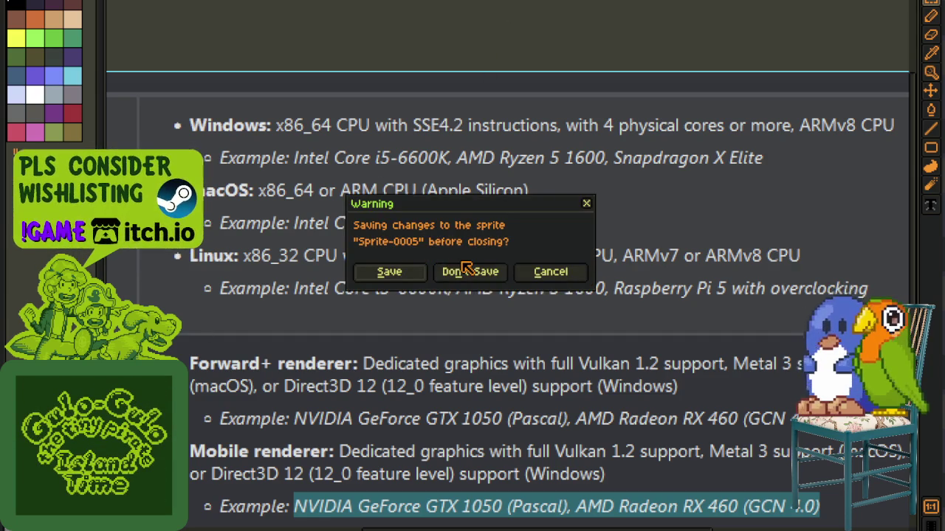
click(451, 271)
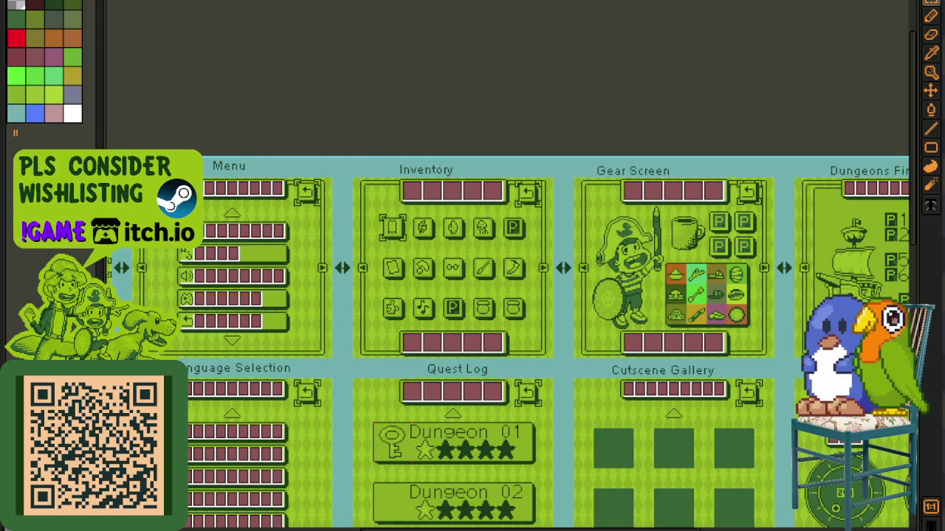
Create a new sprite from the clipboard holding the Steam URL form screenshot
click(16, 3)
key(ctrl+n)
click(443, 355)
key(ctrl+v)
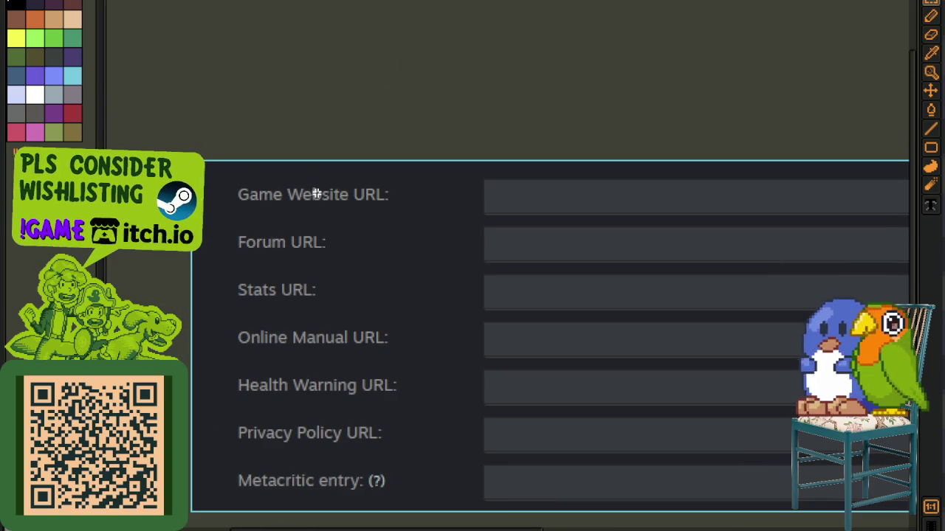
Marquee-select the Game Website URL label area to inspect it, then deselect
drag(214, 161, 479, 222)
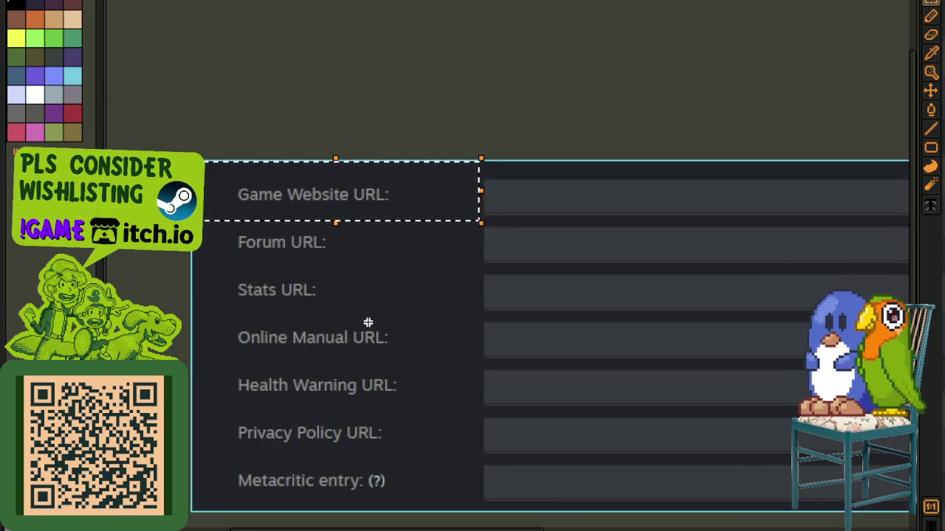
key(ctrl+d)
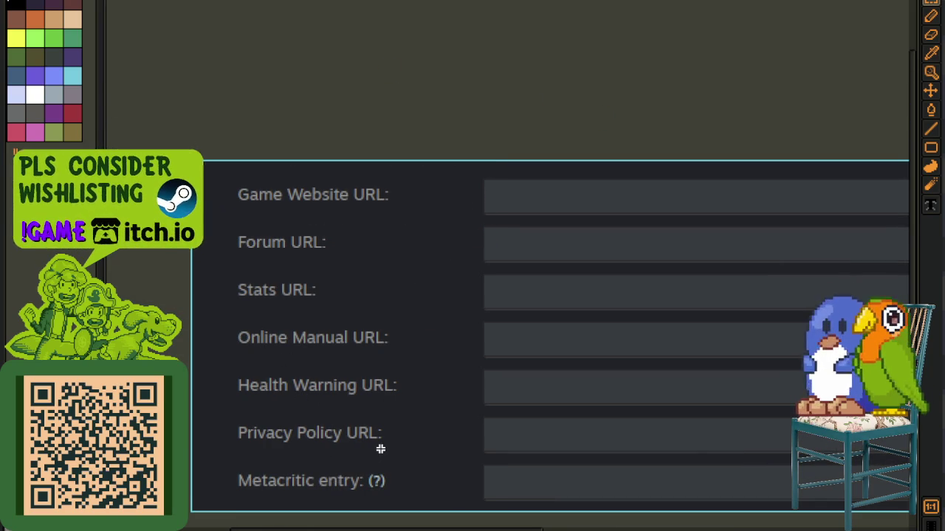
scroll(379, 447, down, 2)
scroll(452, 431, up, 2)
drag(173, 277, 611, 214)
key(ctrl+d)
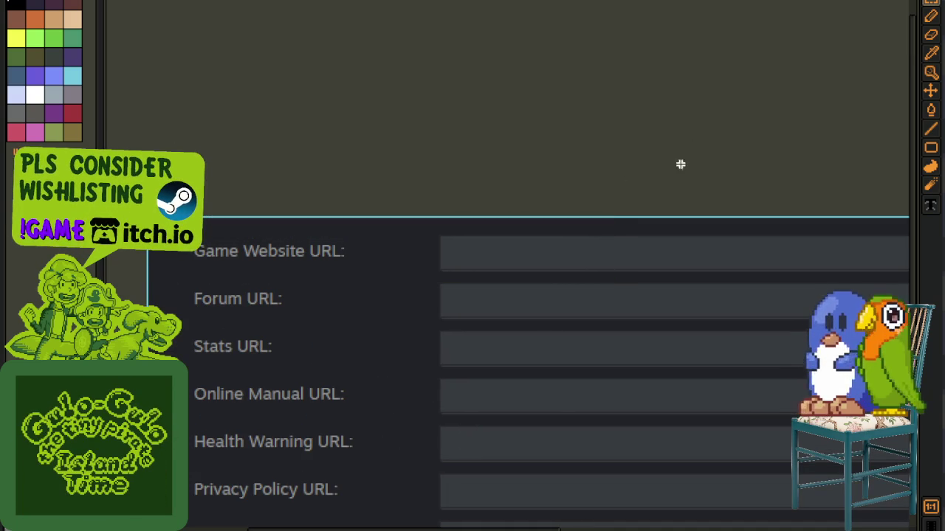
Select the Forum URL label and another label, then close the sprite without saving
scroll(235, 267, down, 2)
mouse_move(181, 268)
mouse_down()
mouse_move(327, 244)
mouse_move(518, 231)
mouse_up()
drag(174, 389, 519, 318)
key(ctrl+d)
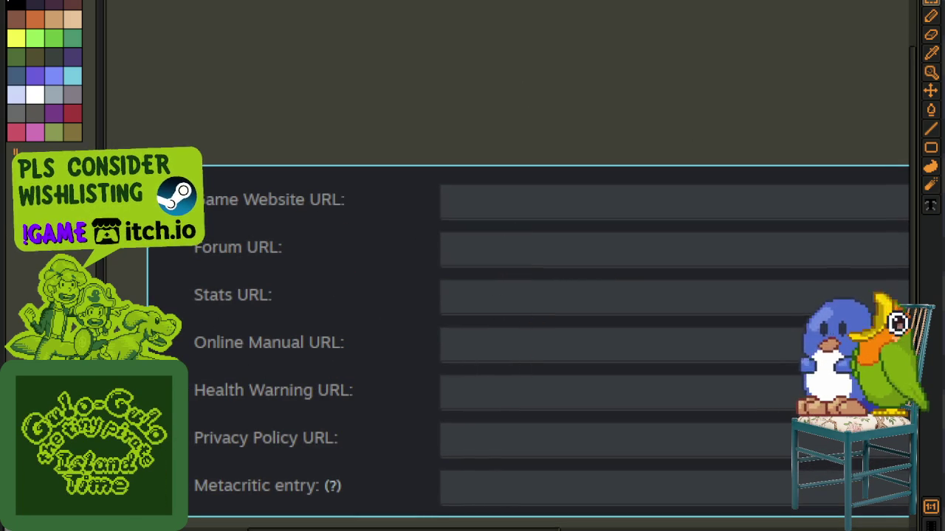
key(ctrl+w)
click(497, 274)
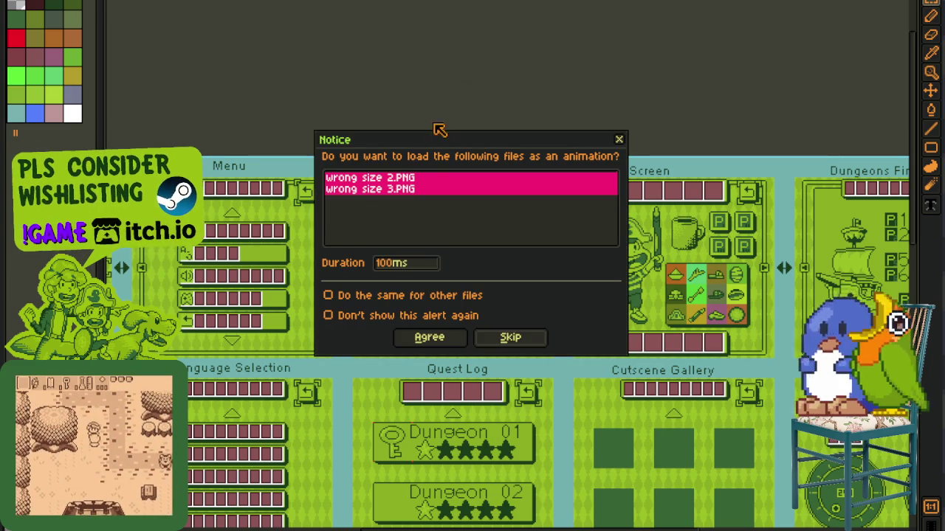
Answer the animation notice so wrong size 2.PNG and wrong size 3.PNG continue loading
click(490, 338)
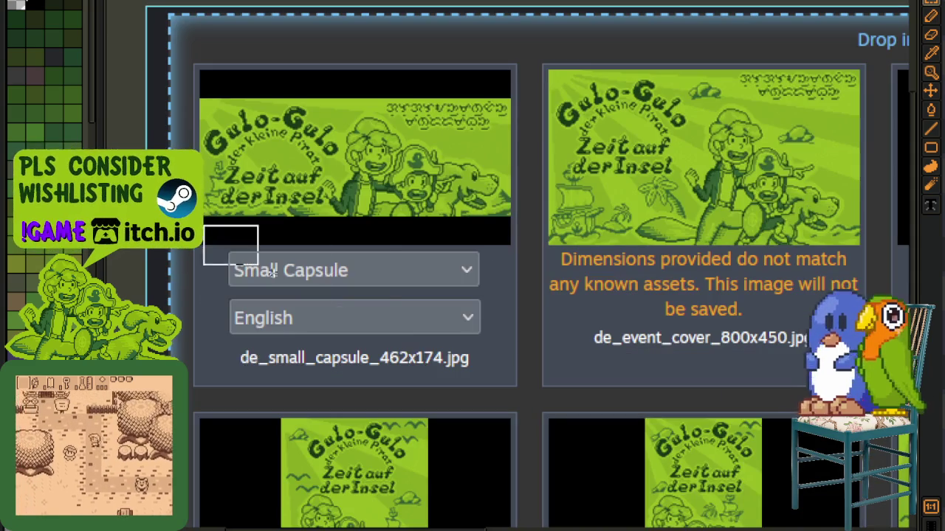
Marquee-select the Small Capsule card holding de_small_capsule_462x174.jpg in the upload screenshot
drag(272, 273, 503, 392)
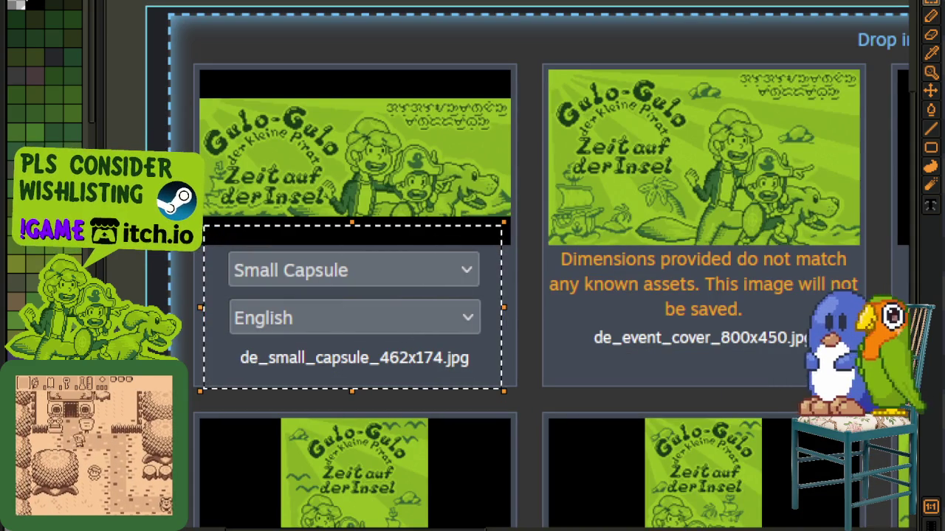